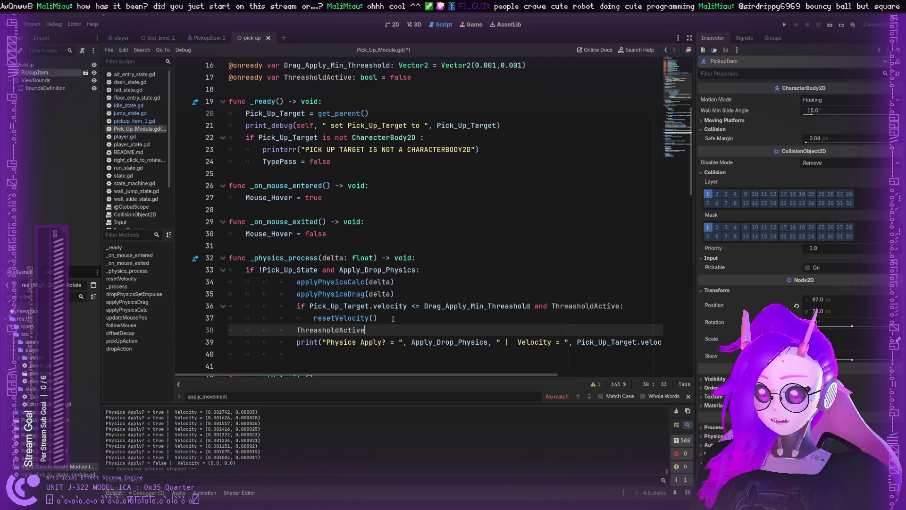
# Delete the 'ThreasholdActive = true' line (line 38) from _physics_process.
pyautogui.write(' = true')
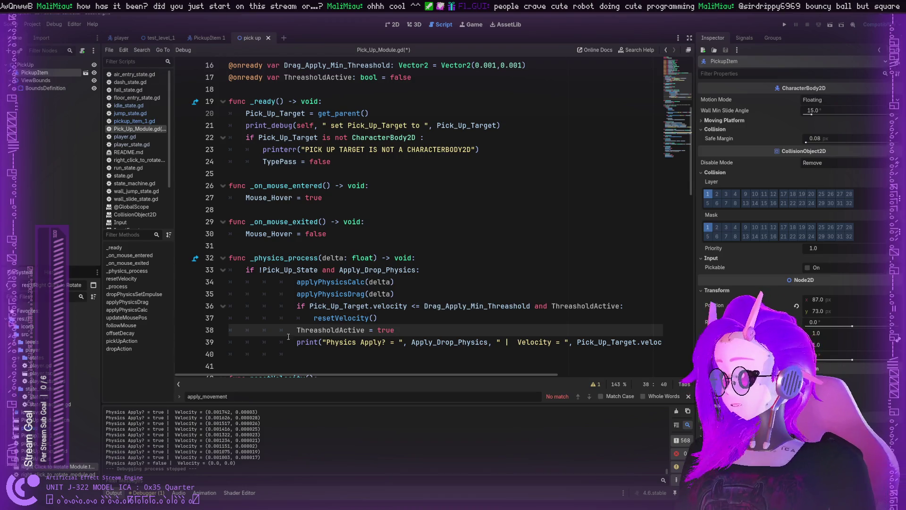
pyautogui.doubleClick(343, 330)
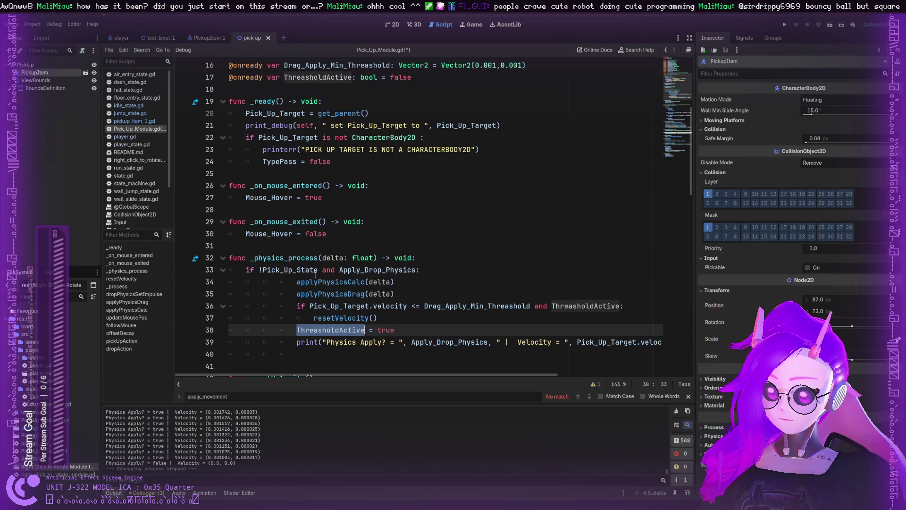
pyautogui.doubleClick(341, 306)
pyautogui.doubleClick(477, 306)
pyautogui.doubleClick(361, 330)
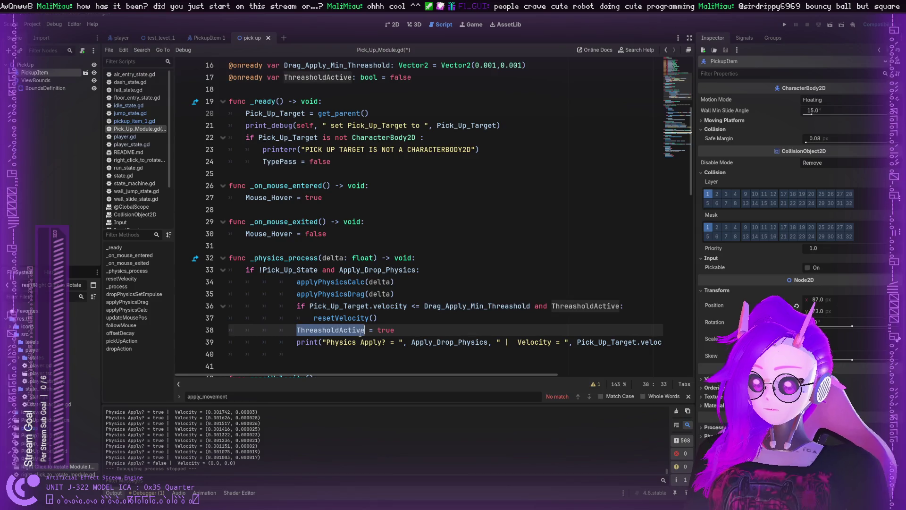
pyautogui.scroll(-1, 364, 319)
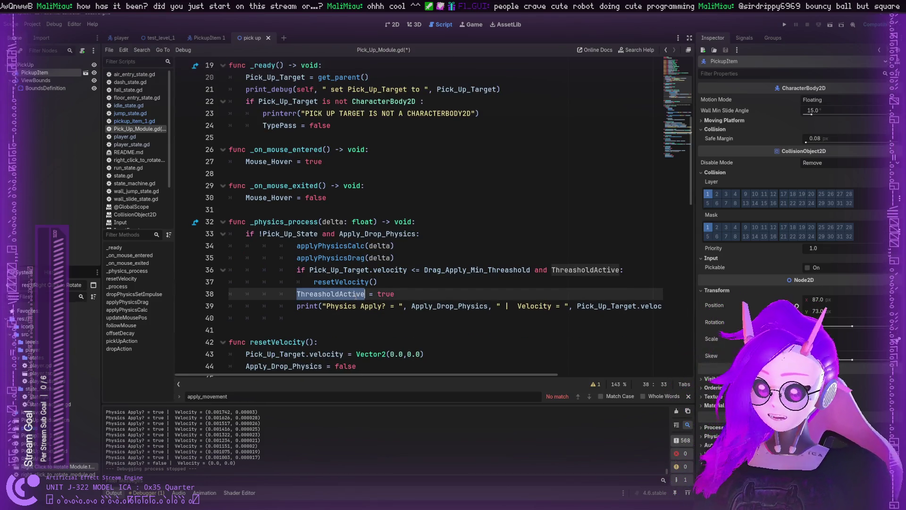
pyautogui.moveTo(395, 294); pyautogui.dragTo(226, 293)
pyautogui.press('BackSpace')
pyautogui.press('BackSpace')
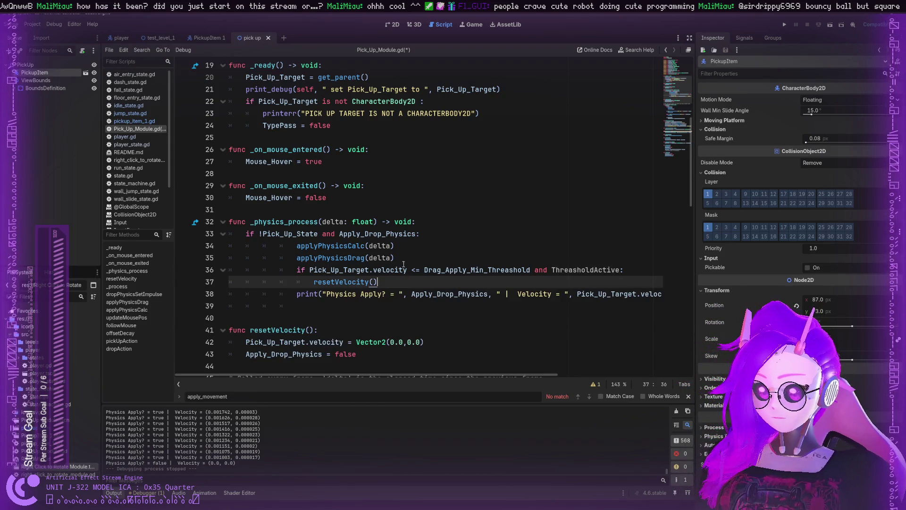
# Add 'ThreasholdActive = false' in resetVelocity, after Apply_Drop_Physics = false.
pyautogui.doubleClick(551, 266)
pyautogui.scroll(-5, 344, 288)
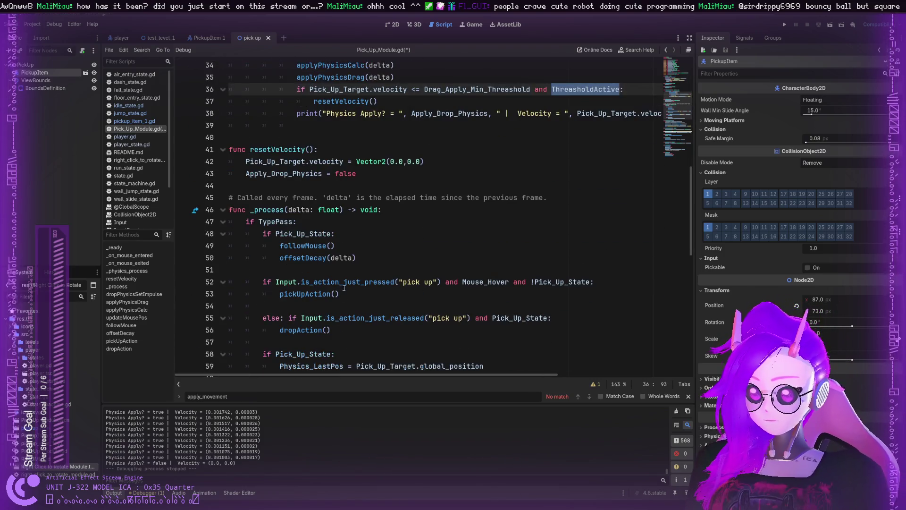
pyautogui.click(362, 170)
pyautogui.press('Return')
pyautogui.write('ThresholdActive')
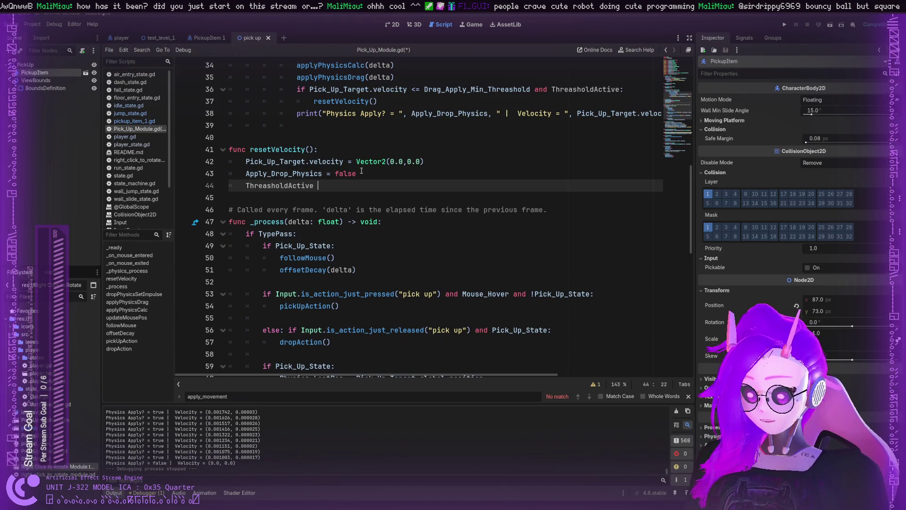
pyautogui.write('= fals')
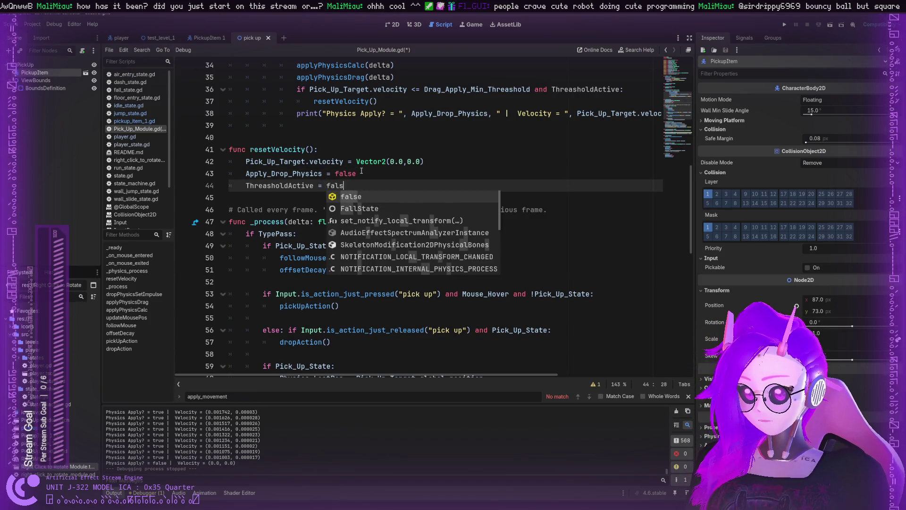
pyautogui.write('e')
# Add a 'ThreasholdActive = true' line after the velocity assignment in dropPhysicsSetImpulse.
pyautogui.doubleClick(281, 186)
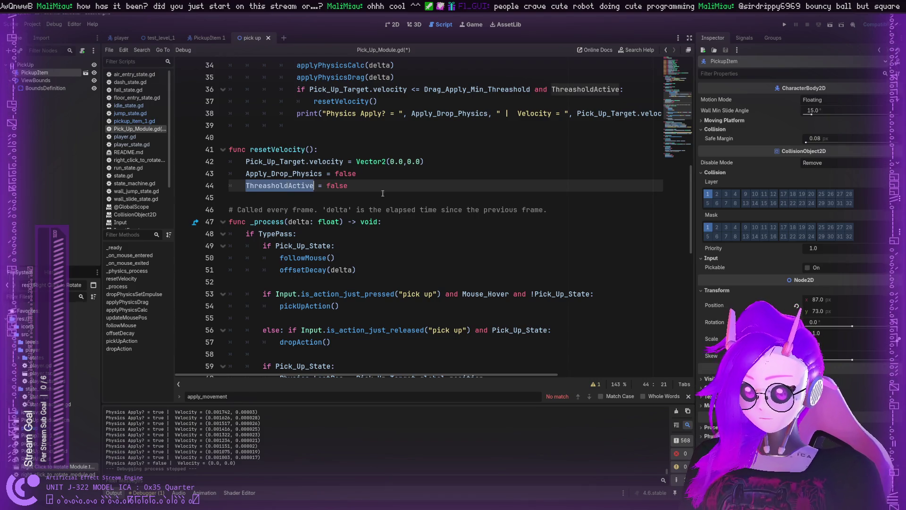
pyautogui.scroll(-3, 323, 183)
pyautogui.scroll(-9, 323, 182)
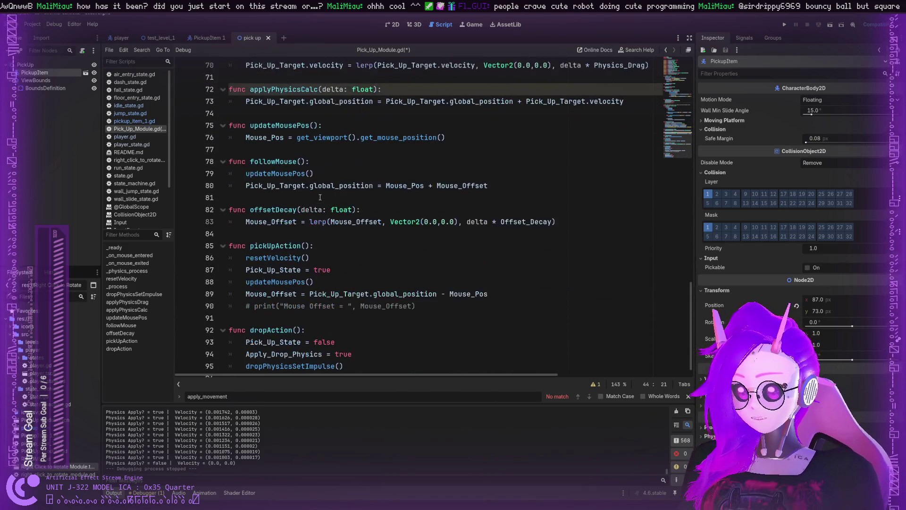
pyautogui.scroll(2, 320, 197)
pyautogui.scroll(3, 307, 153)
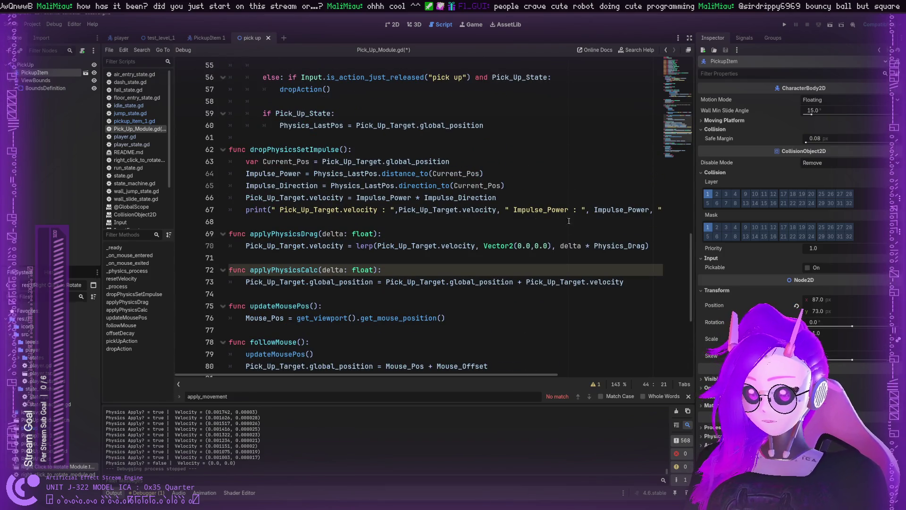
pyautogui.click(660, 210)
pyautogui.click(492, 200)
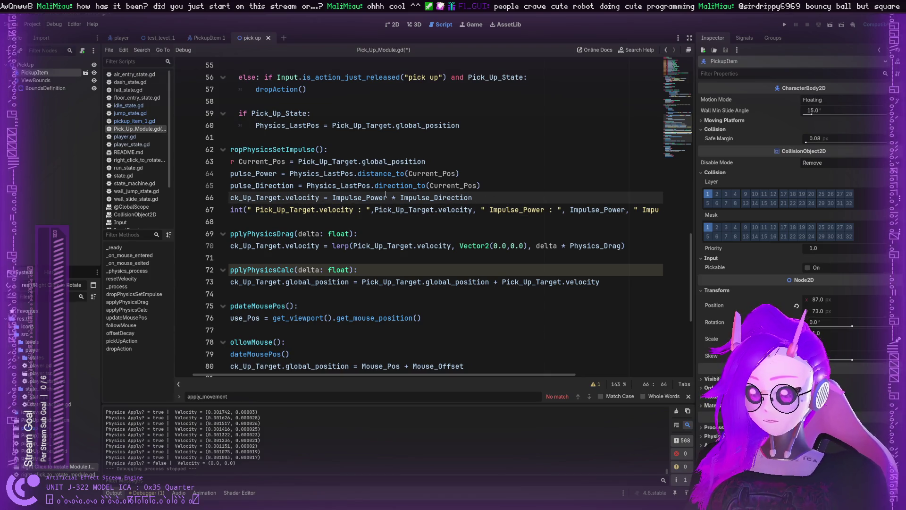
pyautogui.moveTo(386, 194); pyautogui.dragTo(191, 187)
pyautogui.click(524, 197)
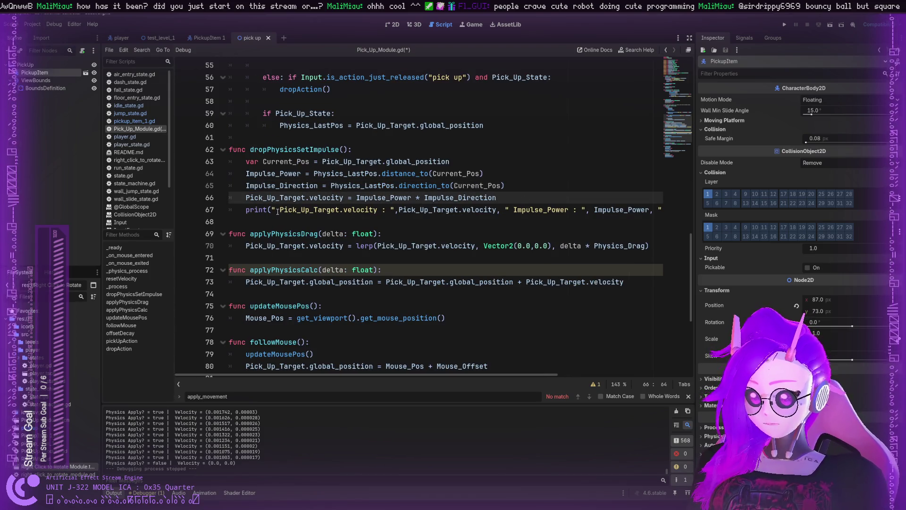
pyautogui.press('Return')
pyautogui.write('ThreasholdActive')
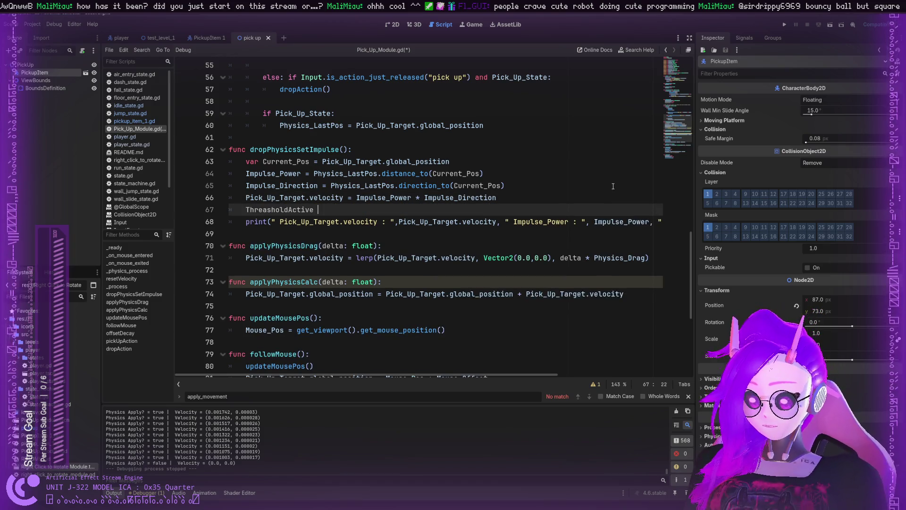
pyautogui.write('= tu')
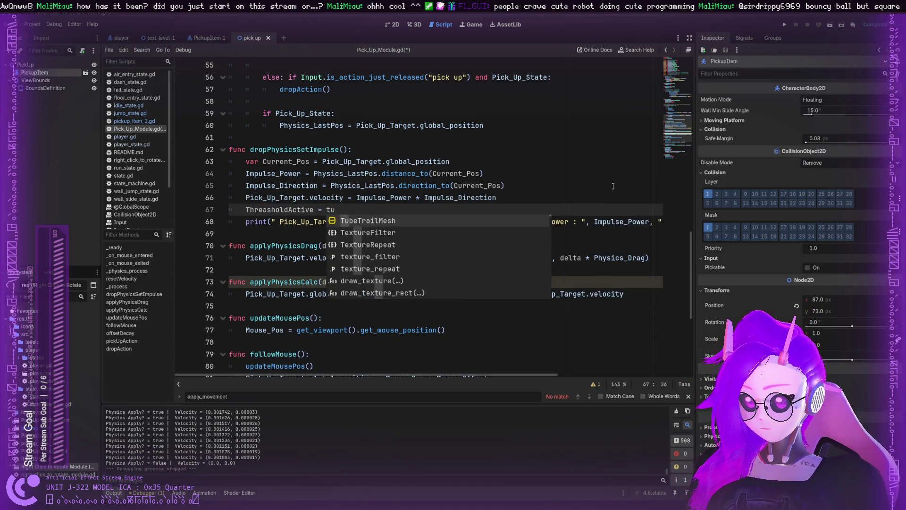
pyautogui.write('re')
# Save Pick_Up_Module.gd with Ctrl+S.
pyautogui.click(317, 213)
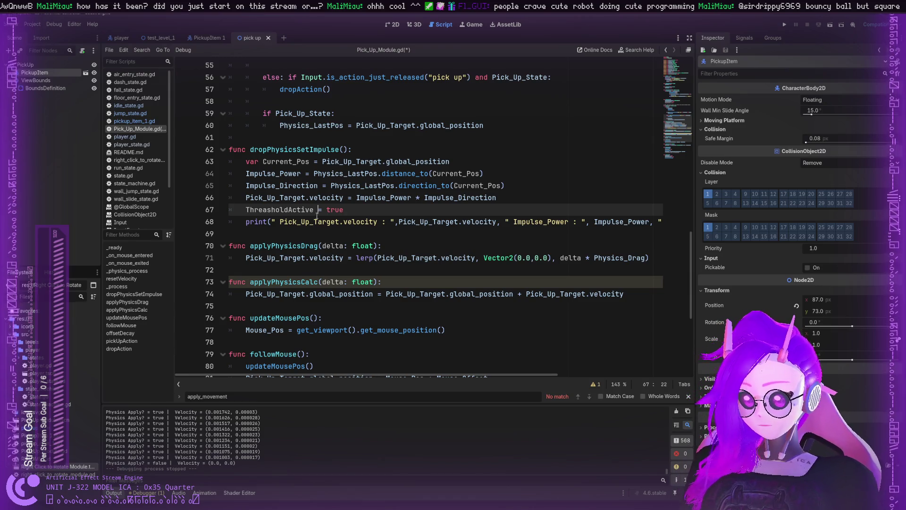
pyautogui.hotkey('ctrl', 's')
pyautogui.doubleClick(271, 147)
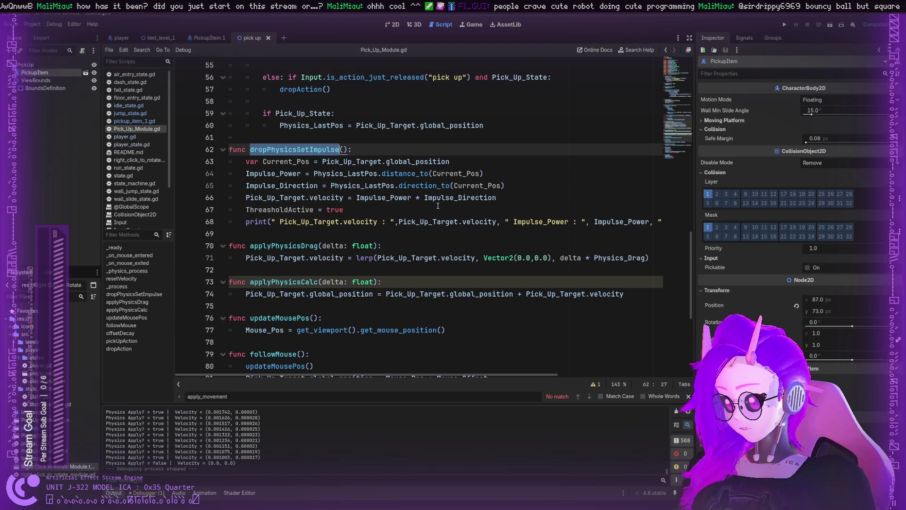
pyautogui.scroll(3, 438, 206)
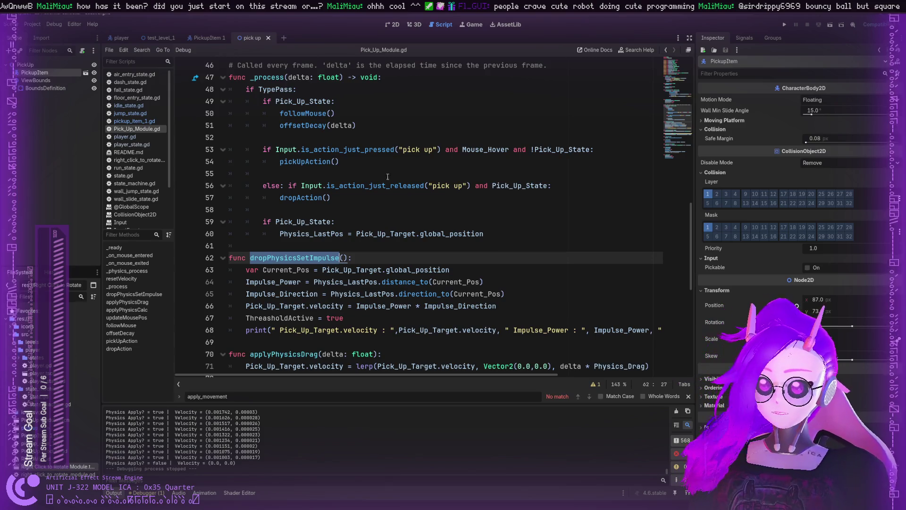
pyautogui.scroll(3, 388, 177)
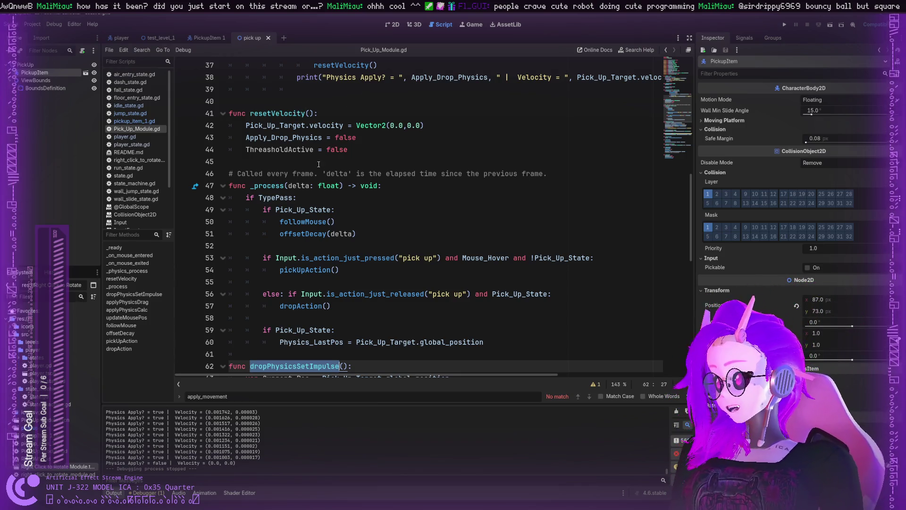
pyautogui.moveTo(280, 125)
pyautogui.mouseDown()
pyautogui.moveTo(425, 127)
pyautogui.moveTo(359, 236)
pyautogui.moveTo(383, 266)
pyautogui.moveTo(368, 246)
pyautogui.mouseUp()
pyautogui.scroll(-3, 363, 212)
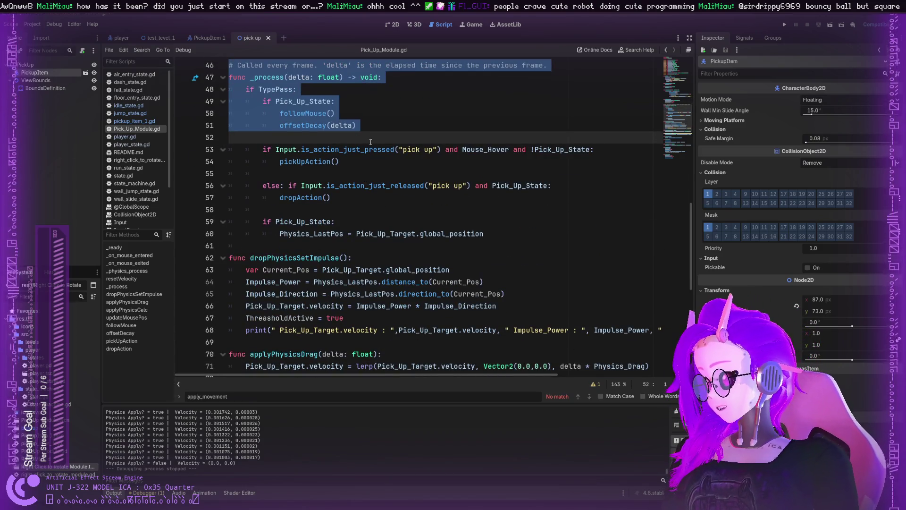
pyautogui.scroll(1, 360, 147)
pyautogui.click(377, 160)
pyautogui.scroll(3, 378, 159)
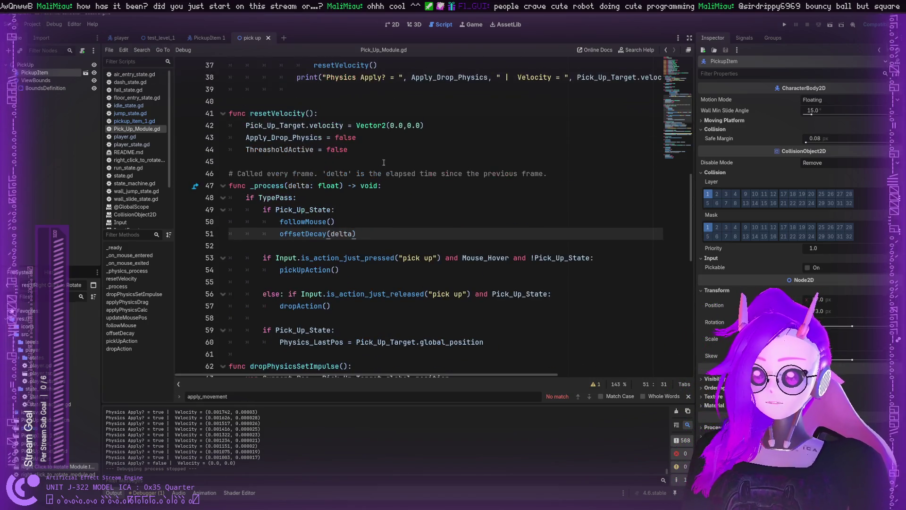
pyautogui.scroll(-1, 380, 160)
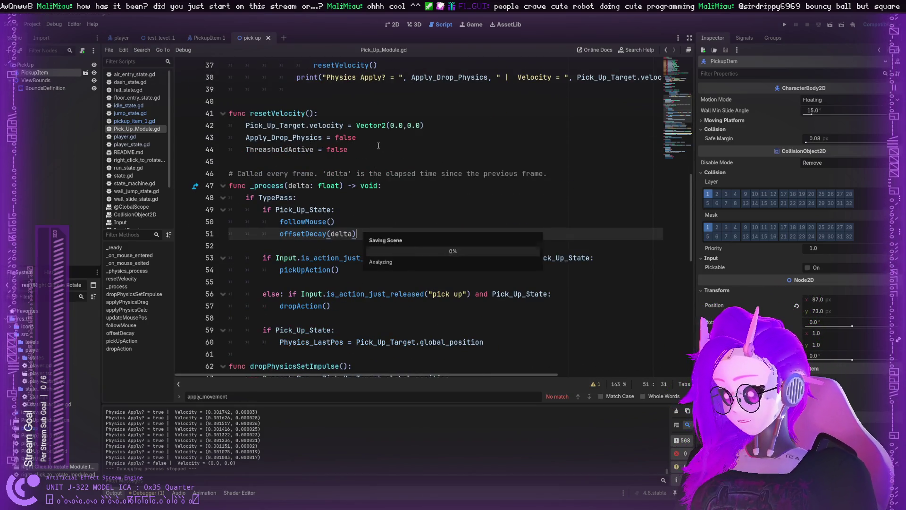
pyautogui.scroll(-4, 390, 165)
pyautogui.scroll(-8, 389, 166)
pyautogui.scroll(8, 391, 161)
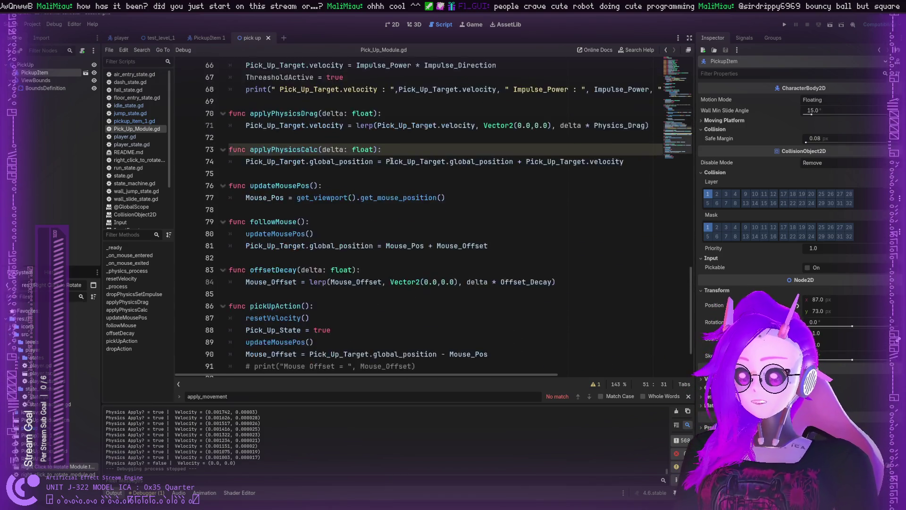
pyautogui.scroll(3, 391, 160)
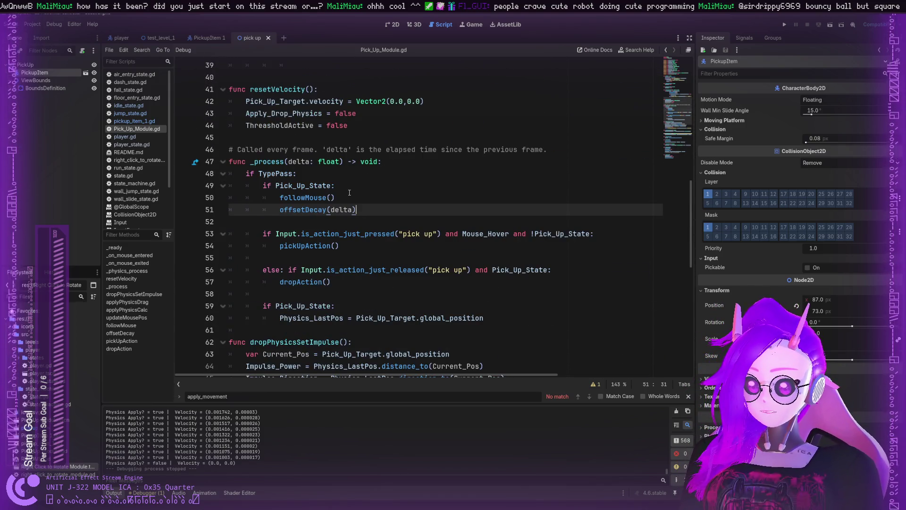
pyautogui.click(349, 192)
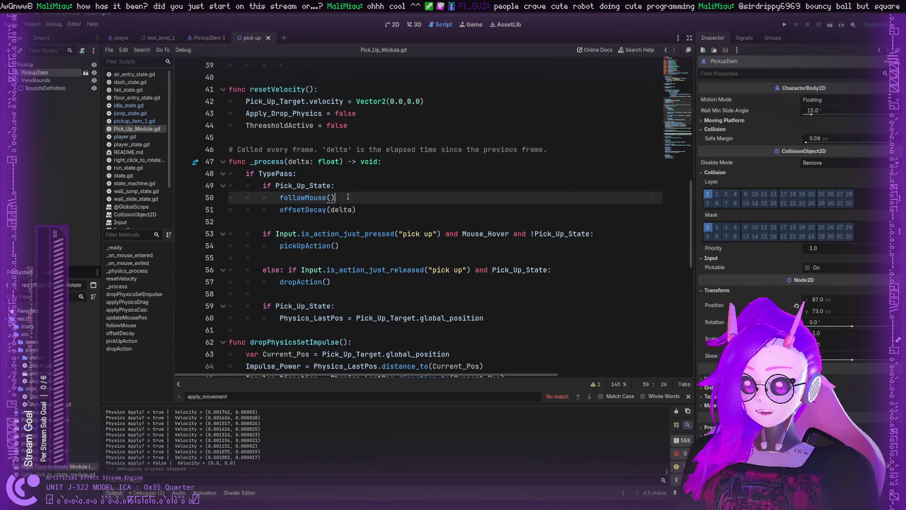
pyautogui.click(780, 25)
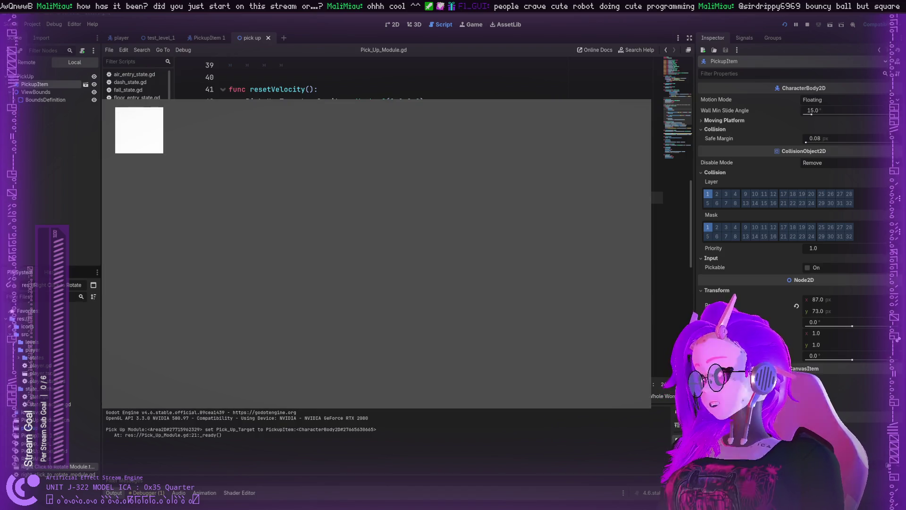
# Fling the white square three times in the running game, then stop it with F8.
pyautogui.moveTo(139, 130)
pyautogui.mouseDown()
pyautogui.moveTo(324, 194)
pyautogui.moveTo(301, 192)
pyautogui.moveTo(383, 253)
pyautogui.moveTo(300, 281)
pyautogui.moveTo(395, 227)
pyautogui.moveTo(259, 312)
pyautogui.moveTo(325, 262)
pyautogui.moveTo(219, 271)
pyautogui.moveTo(581, 182)
pyautogui.moveTo(382, 261)
pyautogui.moveTo(257, 260)
pyautogui.moveTo(355, 215)
pyautogui.moveTo(558, 152)
pyautogui.moveTo(362, 276)
pyautogui.moveTo(237, 304)
pyautogui.moveTo(324, 259)
pyautogui.moveTo(352, 263)
pyautogui.moveTo(233, 318)
pyautogui.moveTo(486, 160)
pyautogui.moveTo(265, 283)
pyautogui.moveTo(405, 230)
pyautogui.moveTo(546, 254)
pyautogui.moveTo(255, 267)
pyautogui.moveTo(224, 336)
pyautogui.mouseUp()
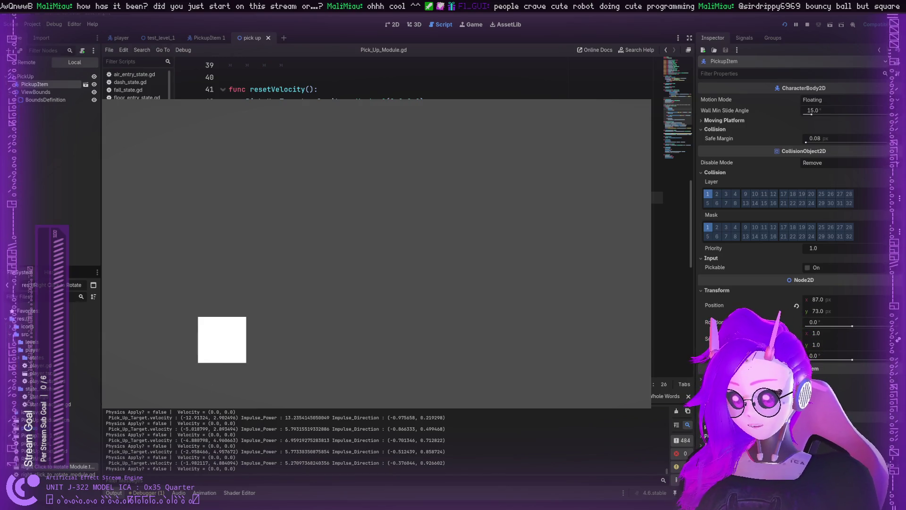
pyautogui.moveTo(223, 364); pyautogui.dragTo(372, 239)
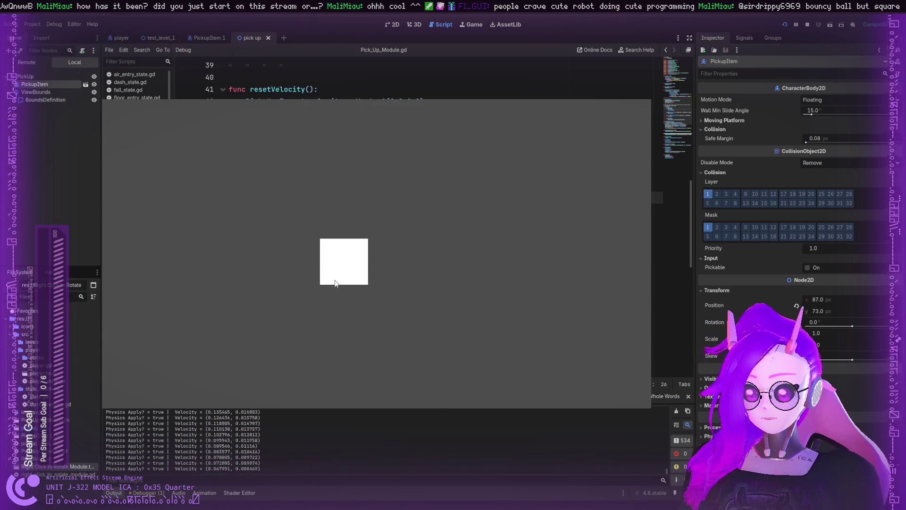
pyautogui.moveTo(342, 285)
pyautogui.mouseDown()
pyautogui.moveTo(302, 257)
pyautogui.moveTo(330, 245)
pyautogui.moveTo(307, 249)
pyautogui.moveTo(242, 307)
pyautogui.mouseUp()
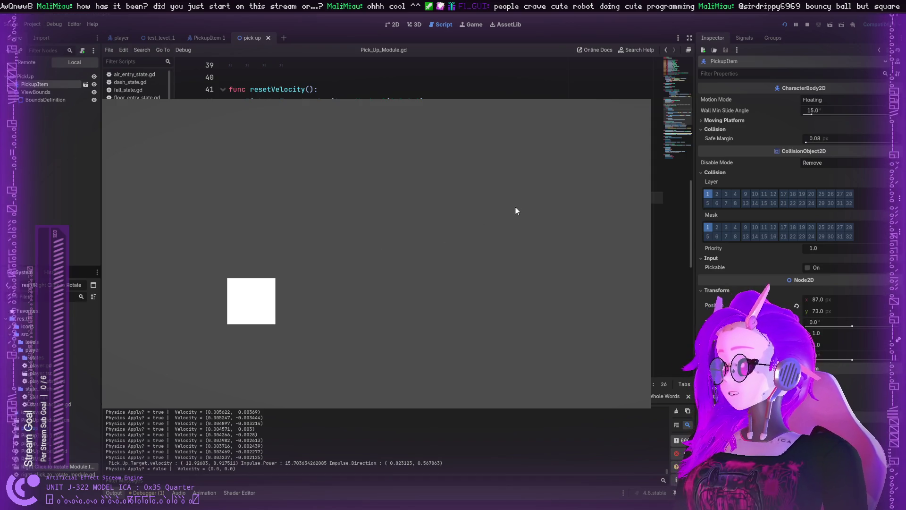
pyautogui.press('F8')
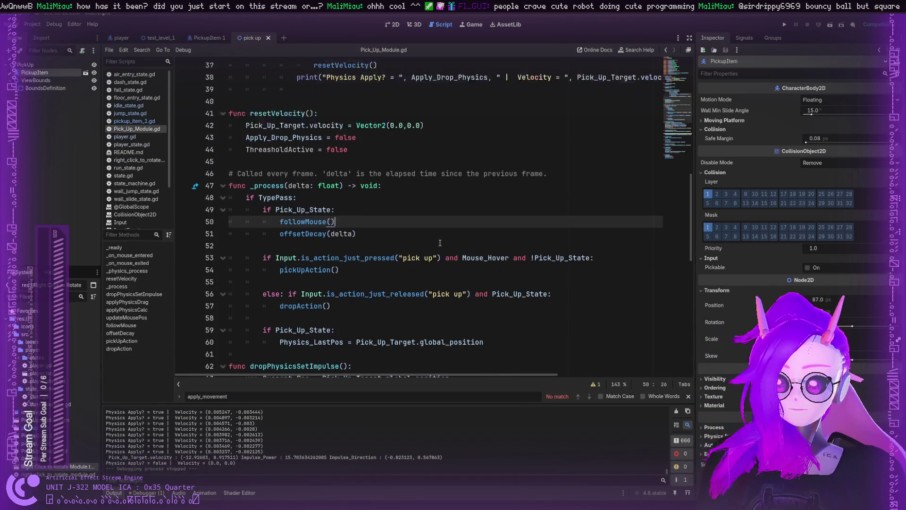
# Review the velocity print line and the Drag_Apply_Min_Threshold Vector2 declaration.
pyautogui.scroll(4, 440, 243)
pyautogui.click(500, 233)
pyautogui.scroll(6, 450, 238)
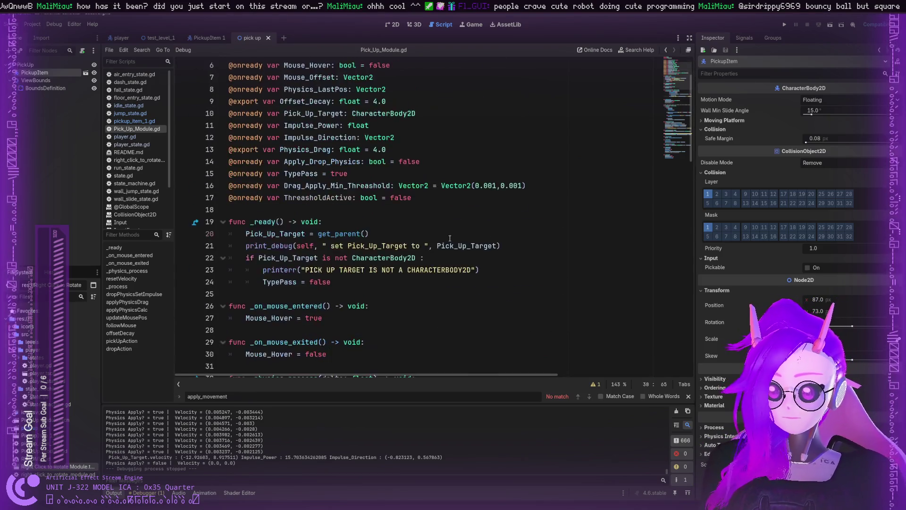
pyautogui.scroll(1, 450, 238)
pyautogui.click(447, 227)
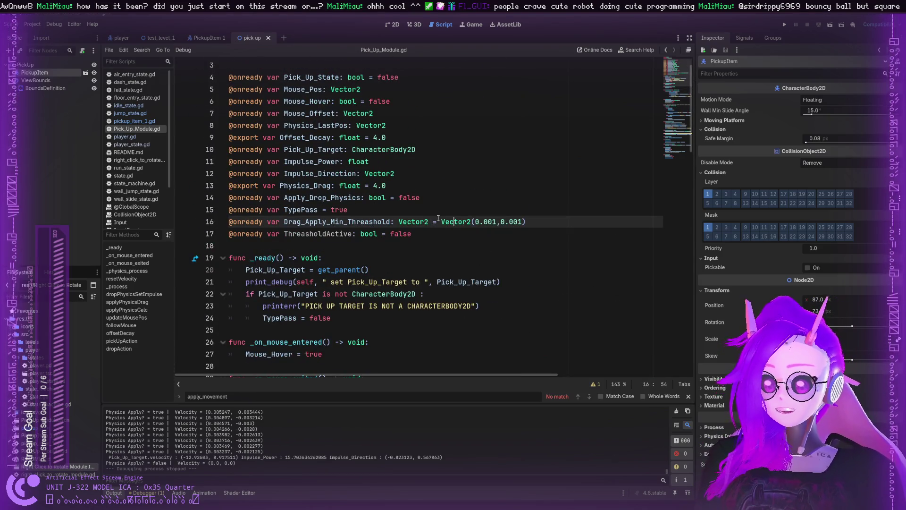
pyautogui.doubleClick(429, 222)
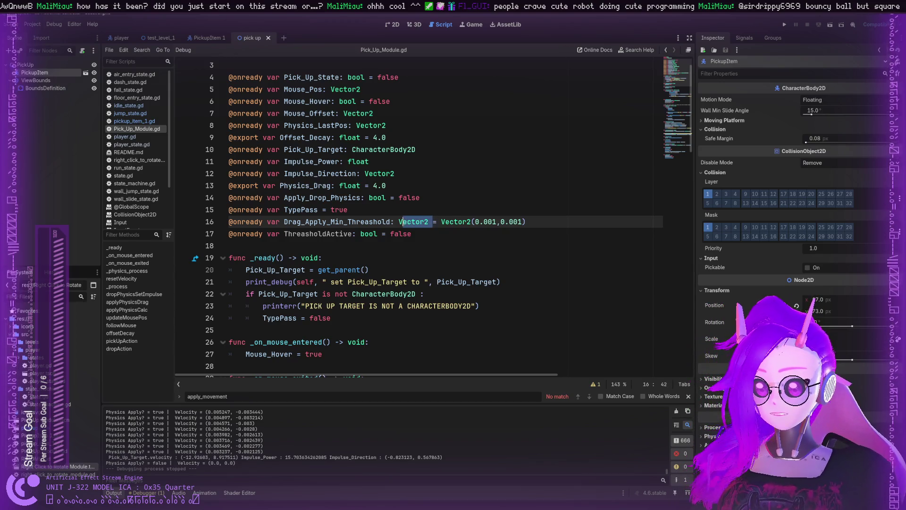
pyautogui.click(398, 222)
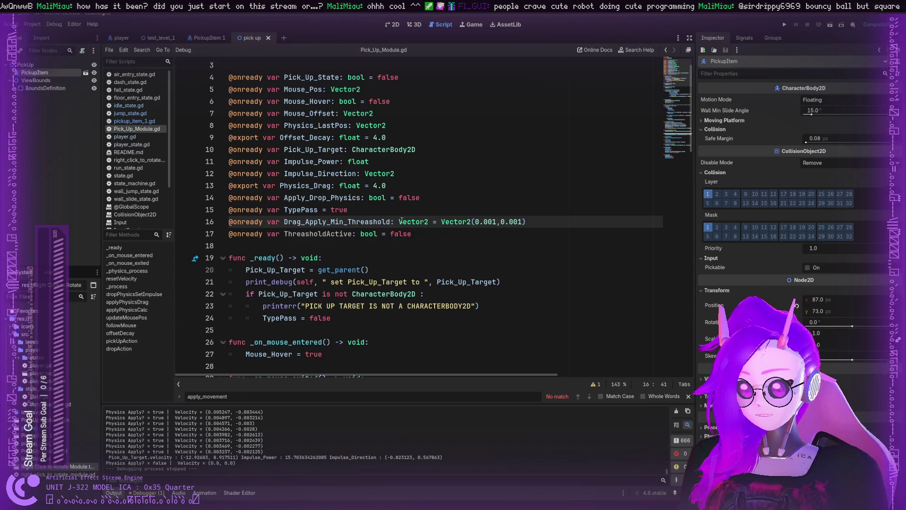
pyautogui.moveTo(420, 221); pyautogui.dragTo(526, 221)
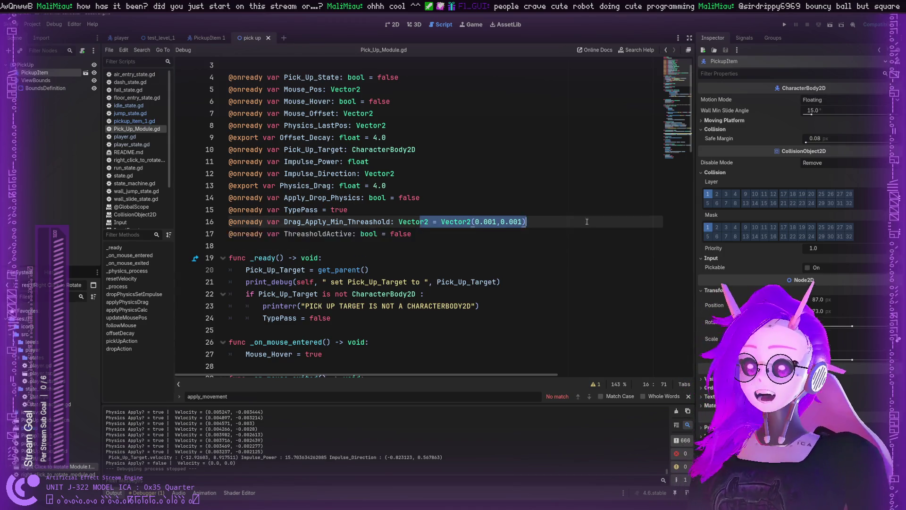
pyautogui.click(423, 213)
pyautogui.click(449, 222)
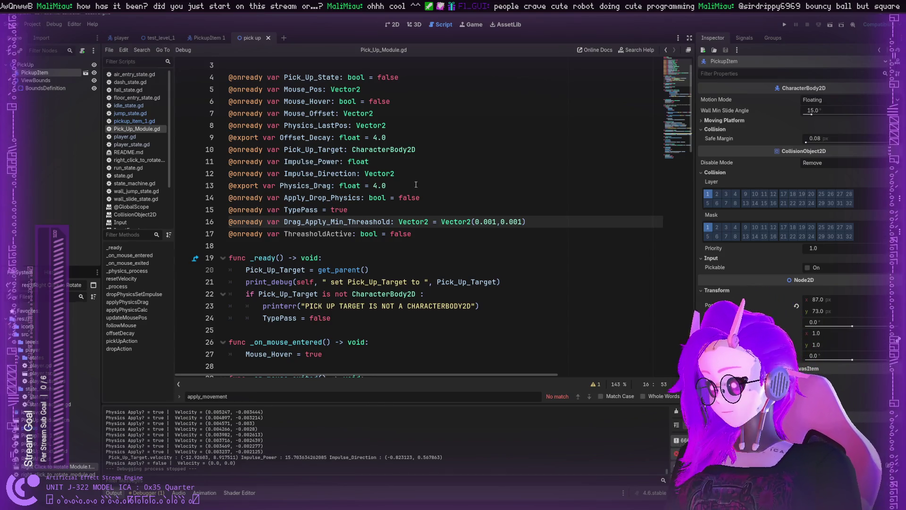
# Inspect the ThresholdActive assignment further down, then switch to the player scene.
pyautogui.scroll(-12, 392, 199)
pyautogui.scroll(-6, 396, 212)
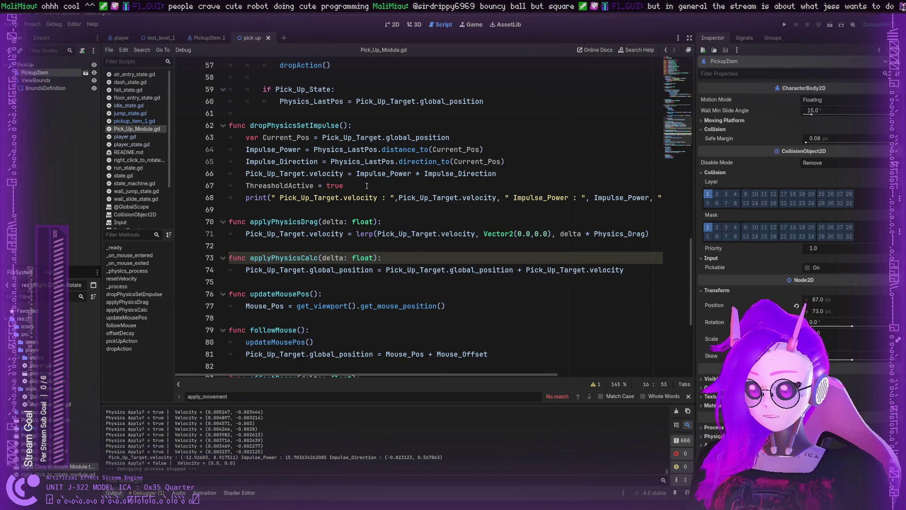
pyautogui.moveTo(343, 186); pyautogui.dragTo(267, 185)
pyautogui.scroll(17, 267, 186)
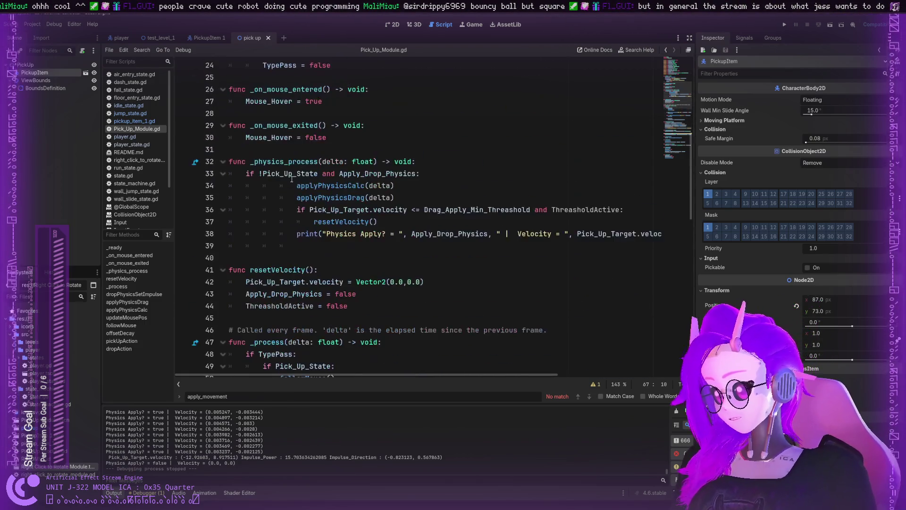
pyautogui.click(118, 38)
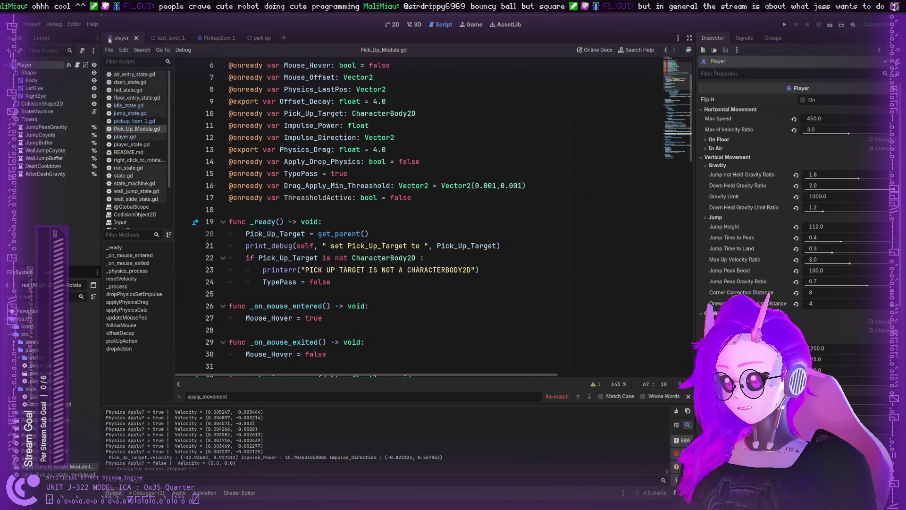
# Open player.gd, review get_facing_dir and apply_movement's input code, then switch to test_level_1.
pyautogui.scroll(2, 189, 125)
pyautogui.click(124, 137)
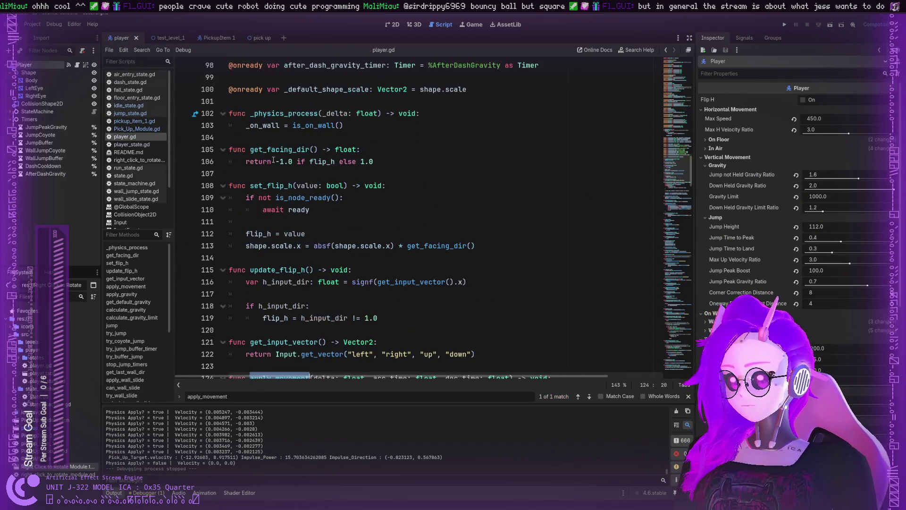
pyautogui.scroll(5, 274, 159)
pyautogui.scroll(-4, 273, 159)
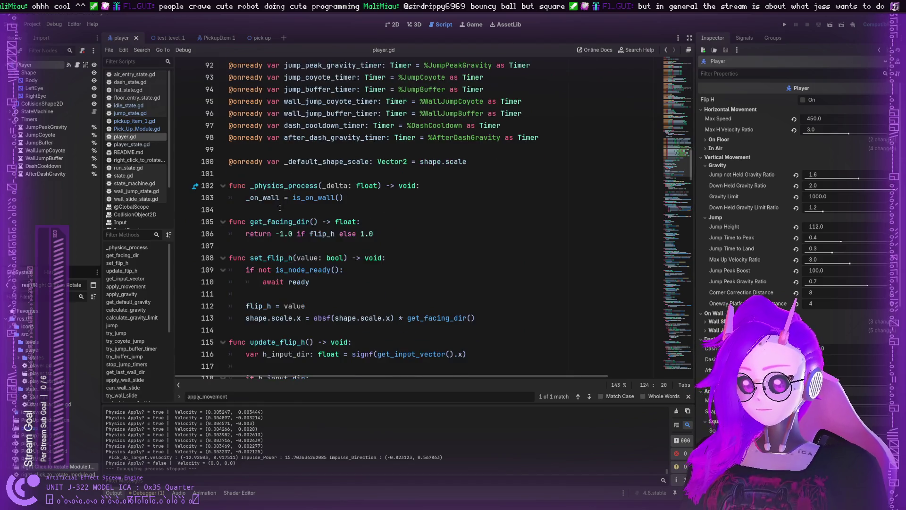
pyautogui.doubleClick(280, 186)
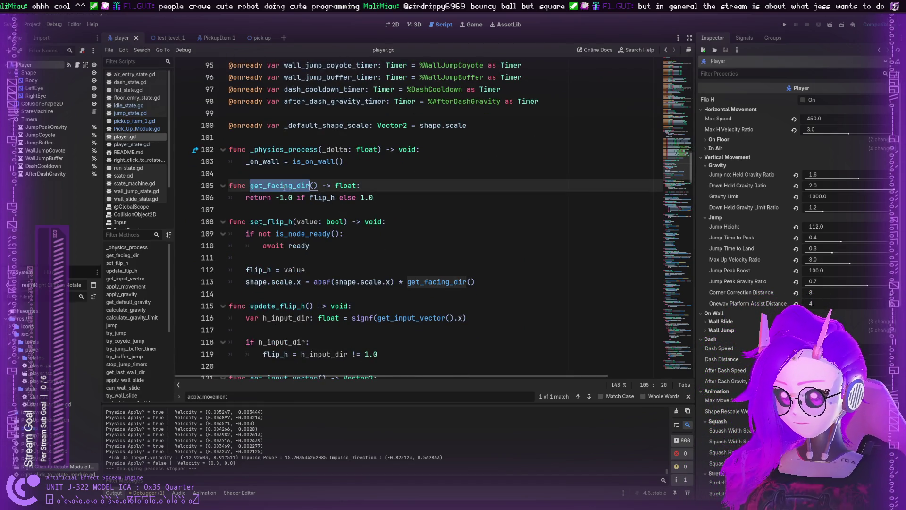
pyautogui.scroll(-6, 302, 182)
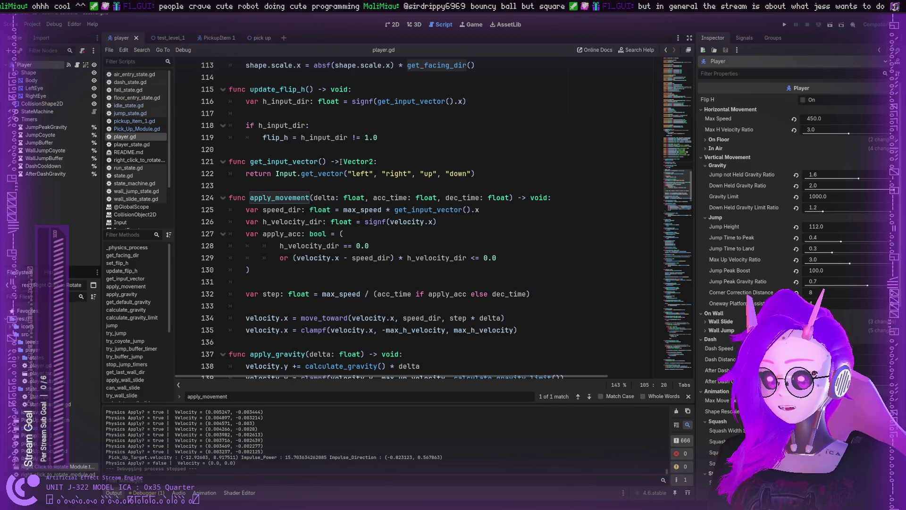
pyautogui.doubleClick(315, 246)
pyautogui.doubleClick(381, 222)
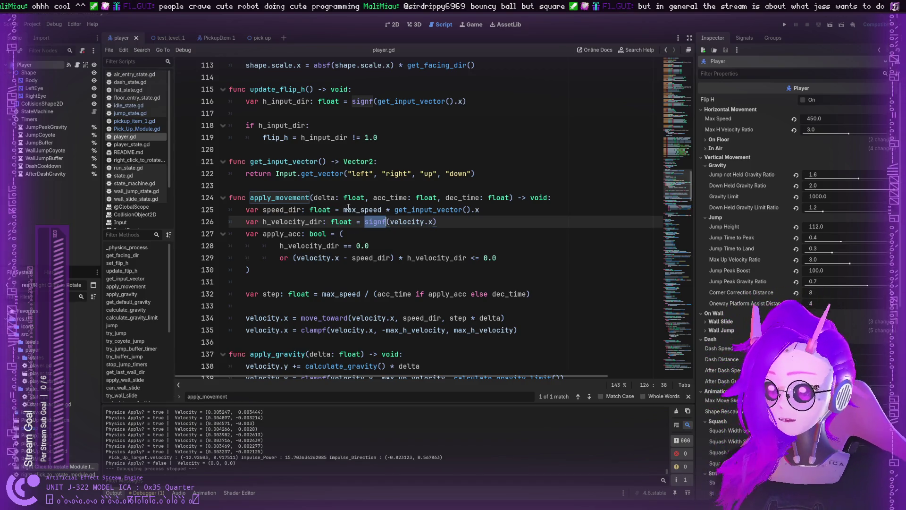
pyautogui.doubleClick(417, 210)
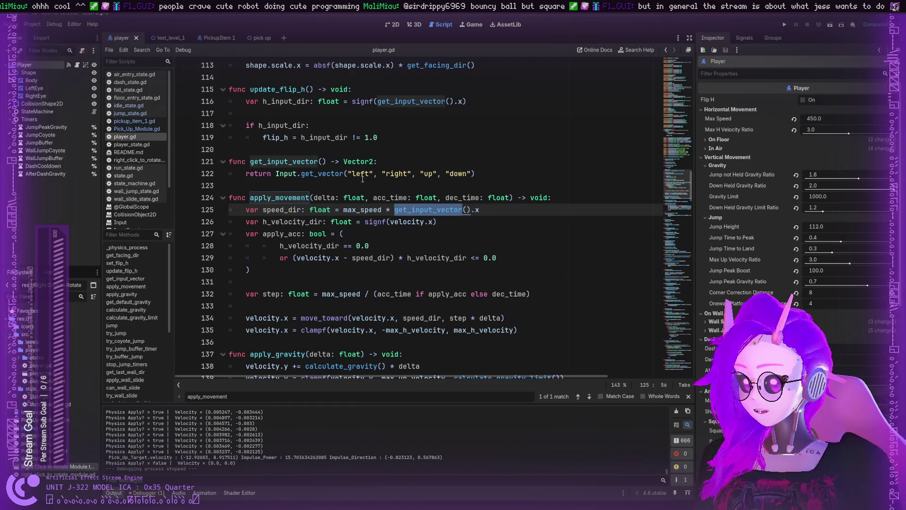
pyautogui.click(188, 37)
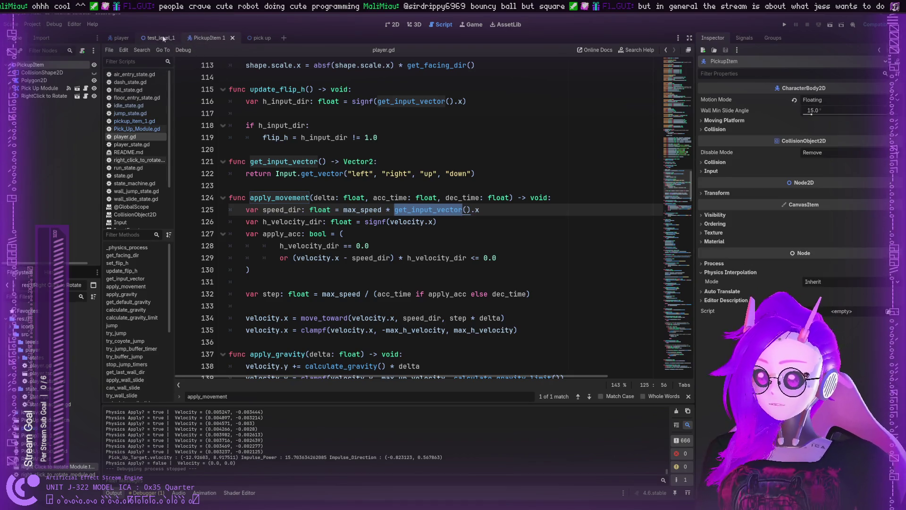
# Switch to the PickupItem 1 scene and open Pick_Up_Module.gd from the script list.
pyautogui.click(201, 37)
pyautogui.click(141, 122)
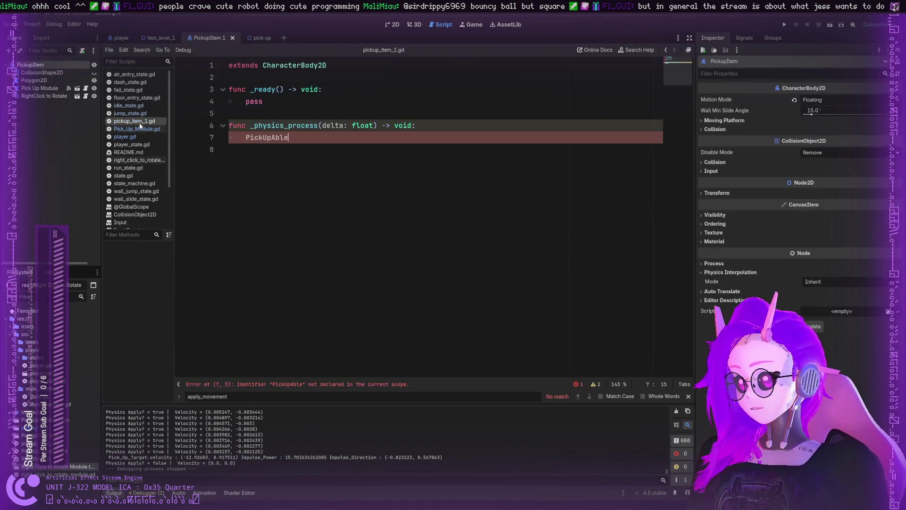
pyautogui.click(142, 129)
pyautogui.click(140, 122)
pyautogui.click(141, 129)
# Review the velocity threshold check, the pick-up press check and the Impulse_Power calculation.
pyautogui.scroll(-8, 390, 218)
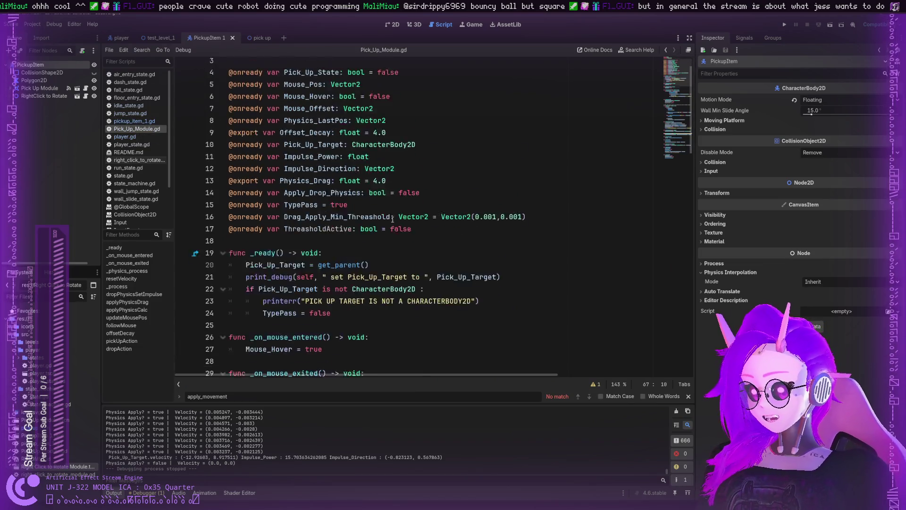
pyautogui.scroll(1, 390, 218)
pyautogui.click(368, 218)
pyautogui.scroll(-2, 363, 227)
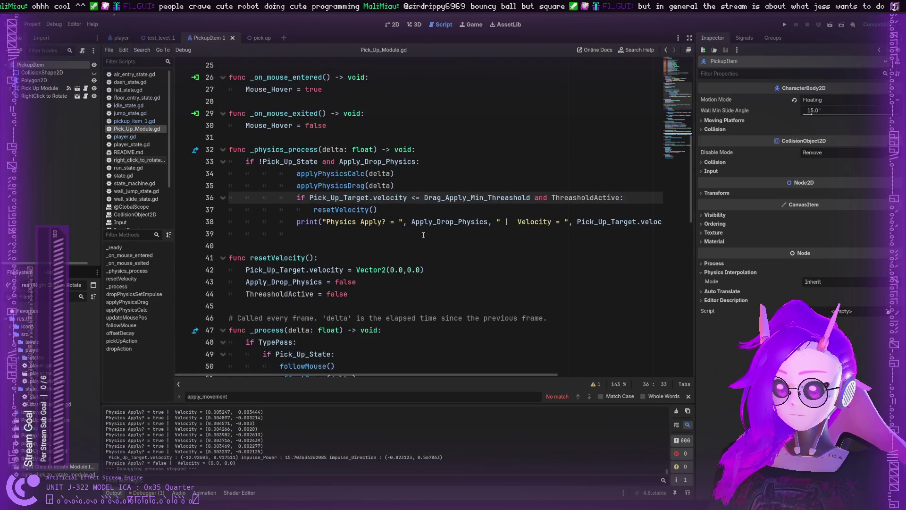
pyautogui.scroll(-3, 360, 235)
pyautogui.click(393, 258)
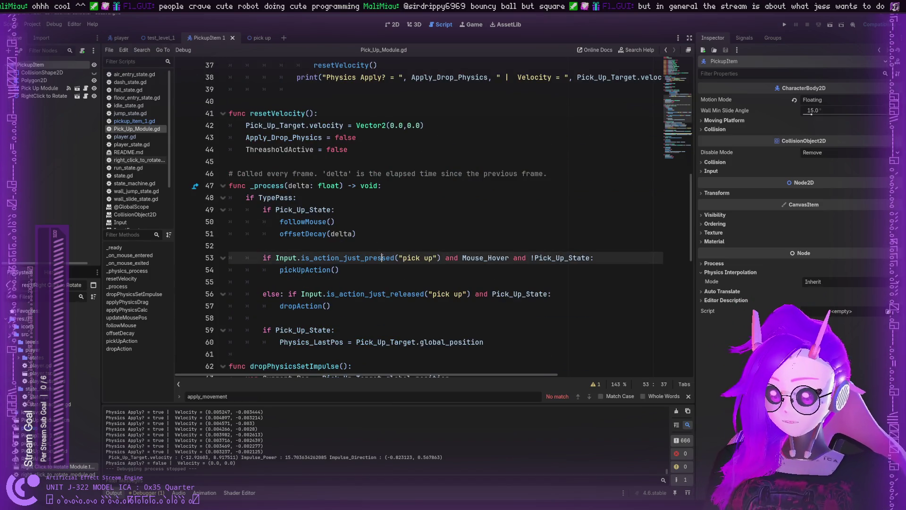
pyautogui.scroll(-3, 382, 269)
pyautogui.click(366, 281)
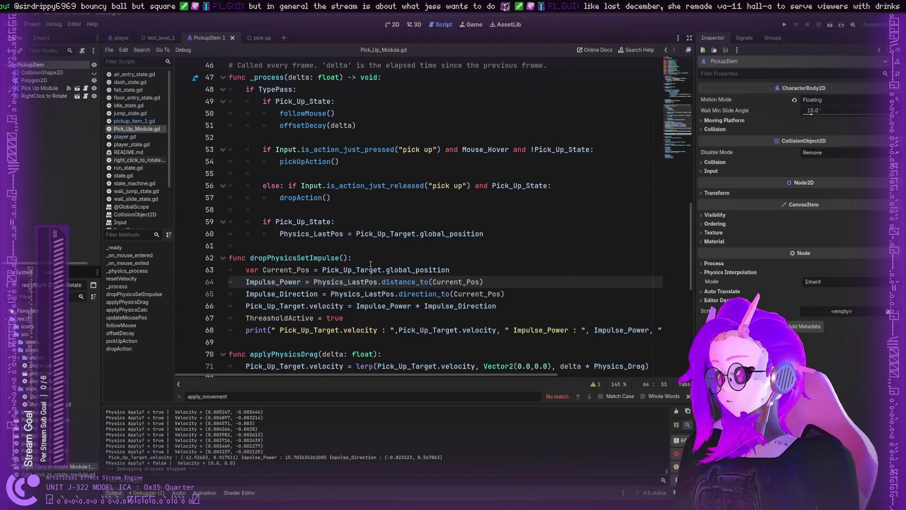
pyautogui.scroll(5, 397, 145)
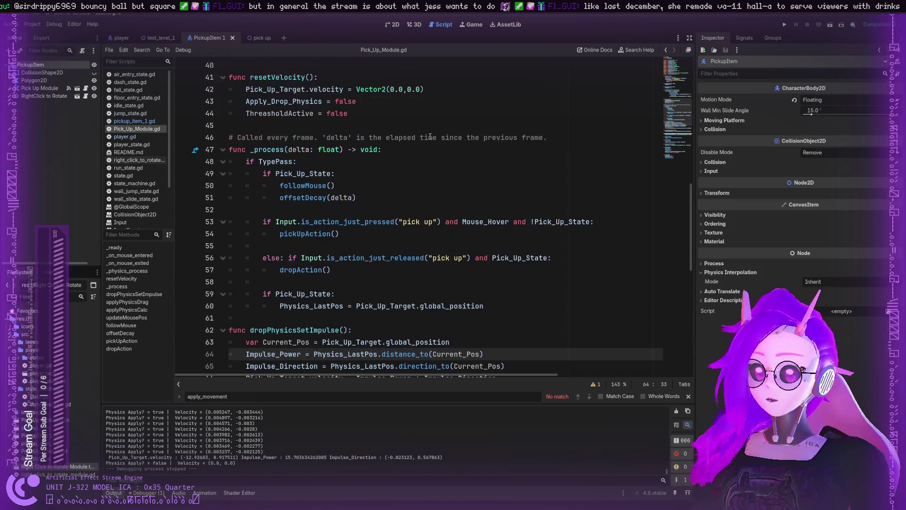
pyautogui.scroll(7, 392, 183)
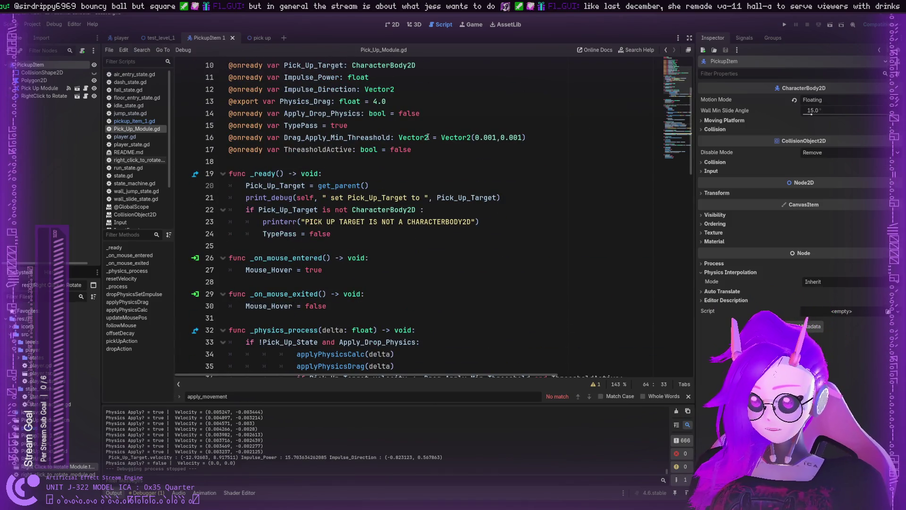
# Check the threshold's 0.001 default, then start a new line after applyPhysicsDrag(delta).
pyautogui.click(441, 138)
pyautogui.doubleClick(508, 136)
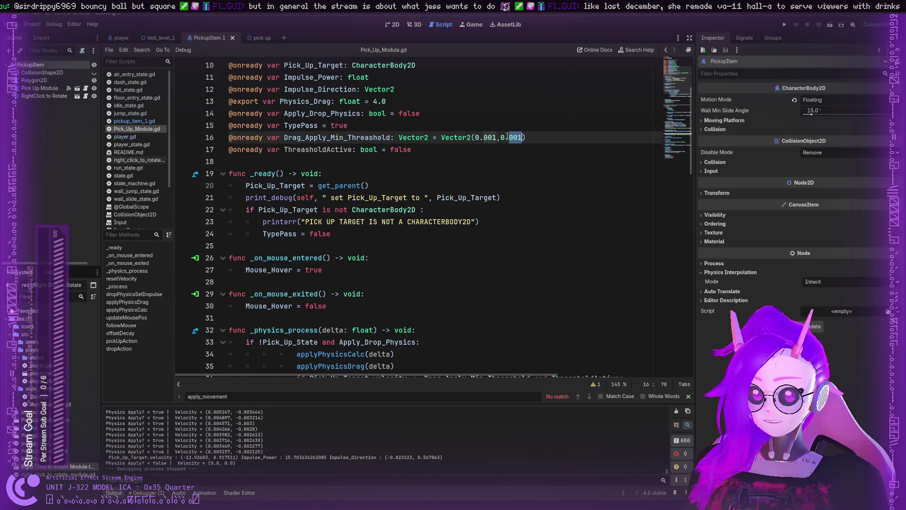
pyautogui.scroll(-4, 450, 208)
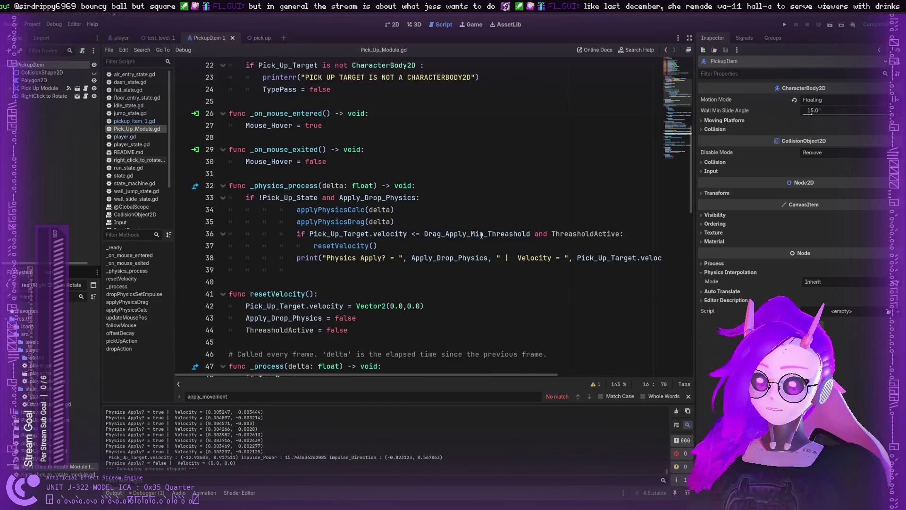
pyautogui.click(530, 233)
pyautogui.scroll(-1, 470, 221)
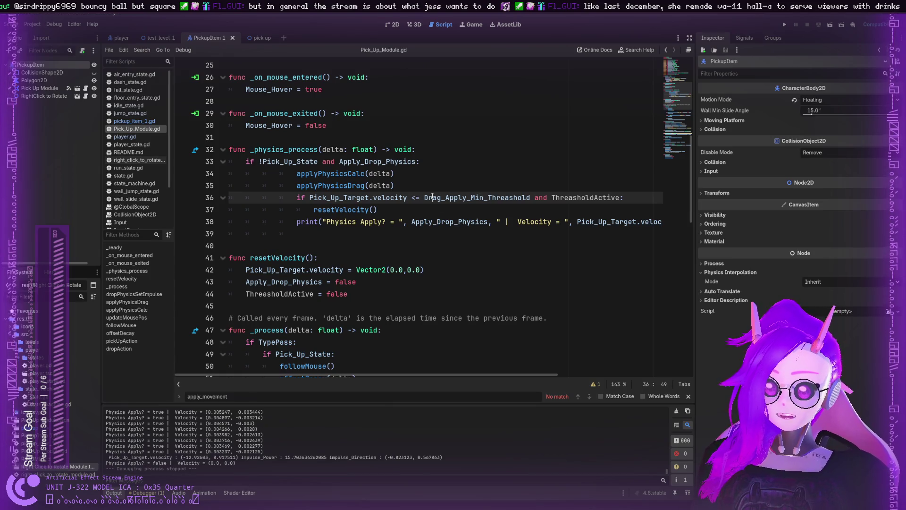
pyautogui.doubleClick(523, 223)
pyautogui.scroll(-1, 424, 203)
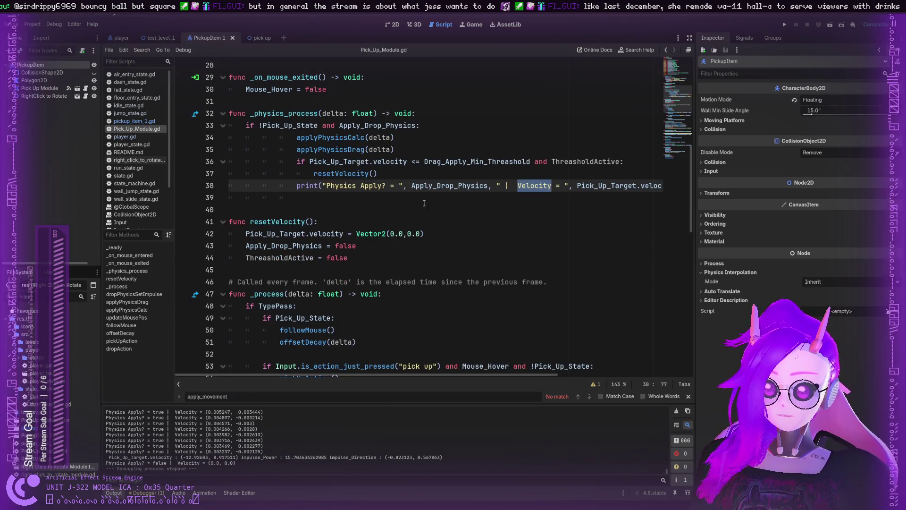
pyautogui.click(412, 151)
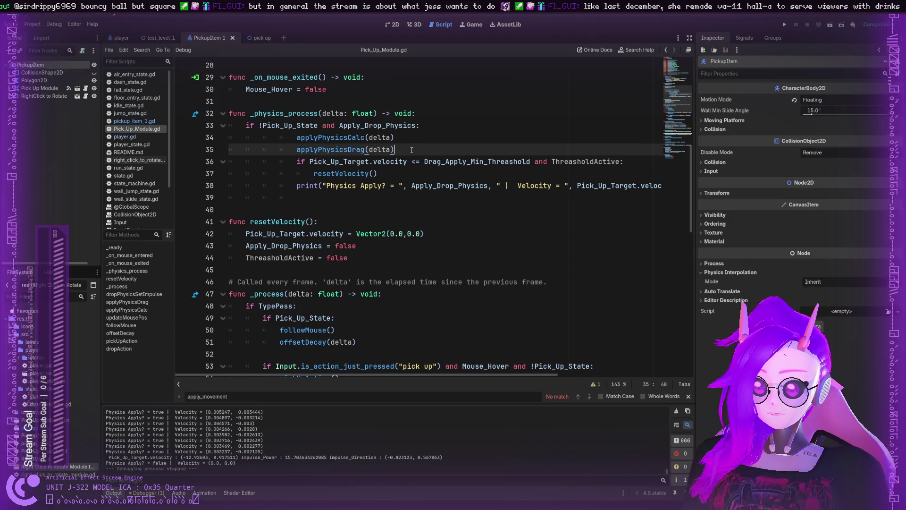
pyautogui.press('Return')
# Declare 'var CheckVelocityTotal = abs(Pick_Up_Target.velocity)' on line 36.
pyautogui.write('VAR')
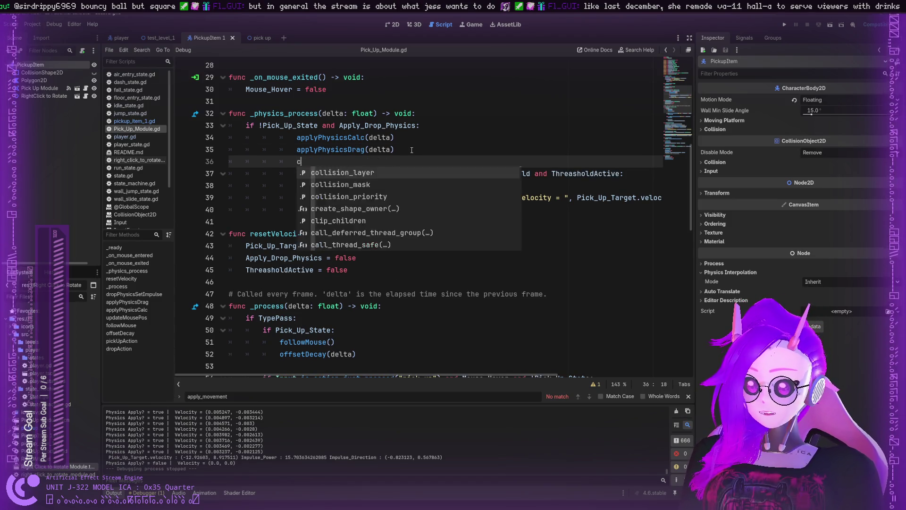
pyautogui.press('BackSpace')
pyautogui.press('BackSpace')
pyautogui.press('BackSpace')
pyautogui.press('BackSpace')
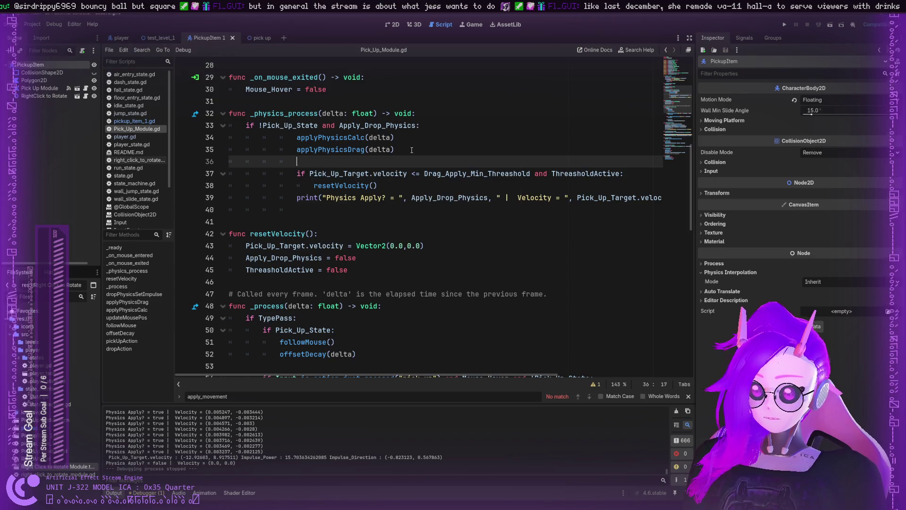
pyautogui.write('var CheckC')
pyautogui.write('Vel')
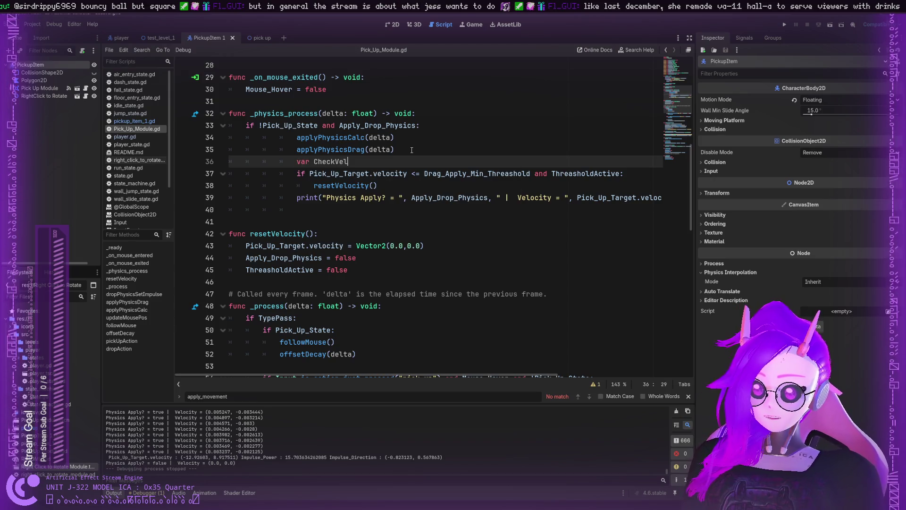
pyautogui.write('ocity')
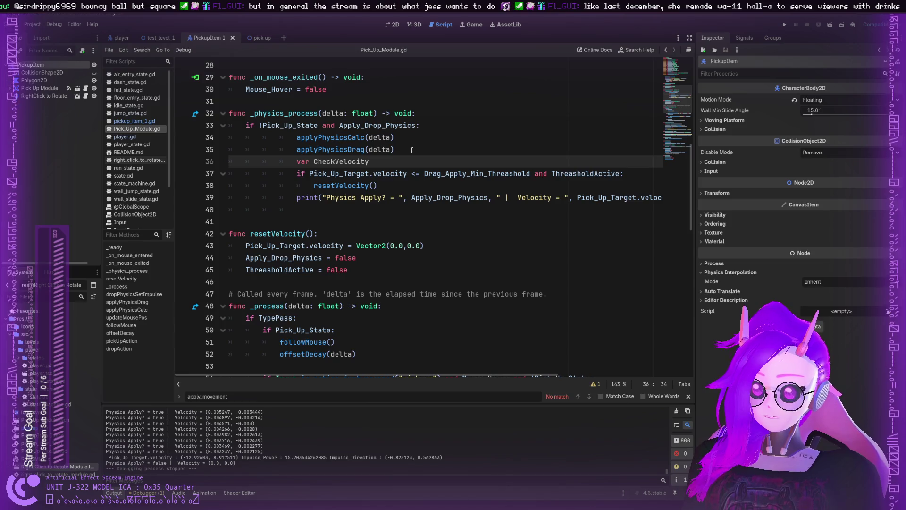
pyautogui.write('Total =-')
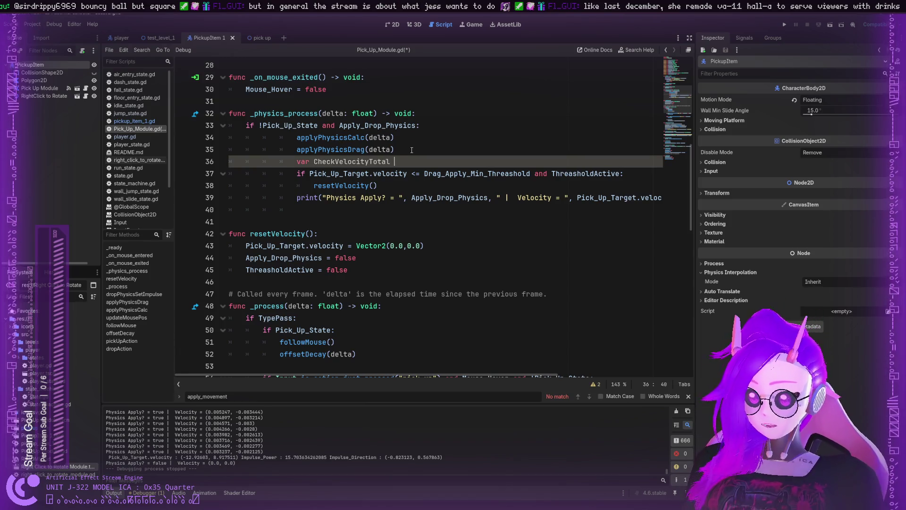
pyautogui.press('BackSpace')
pyautogui.write('abs()')
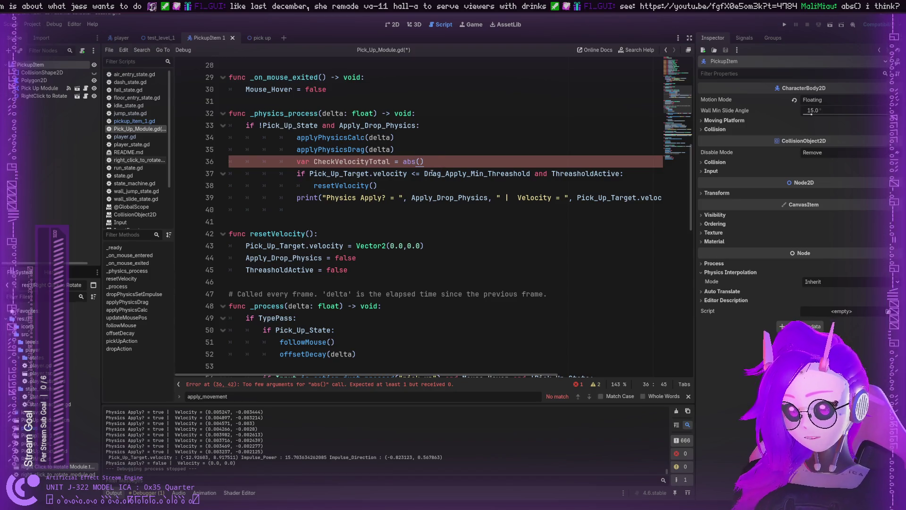
pyautogui.click(431, 174)
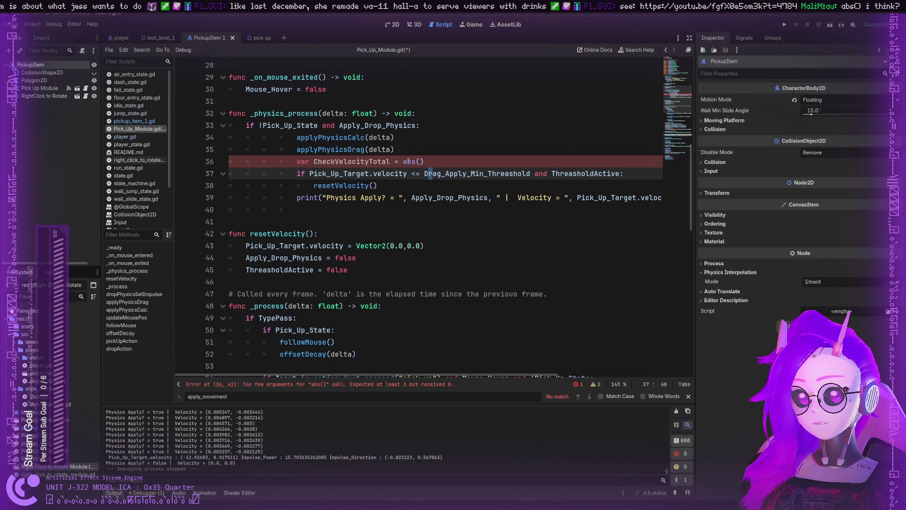
pyautogui.click(420, 162)
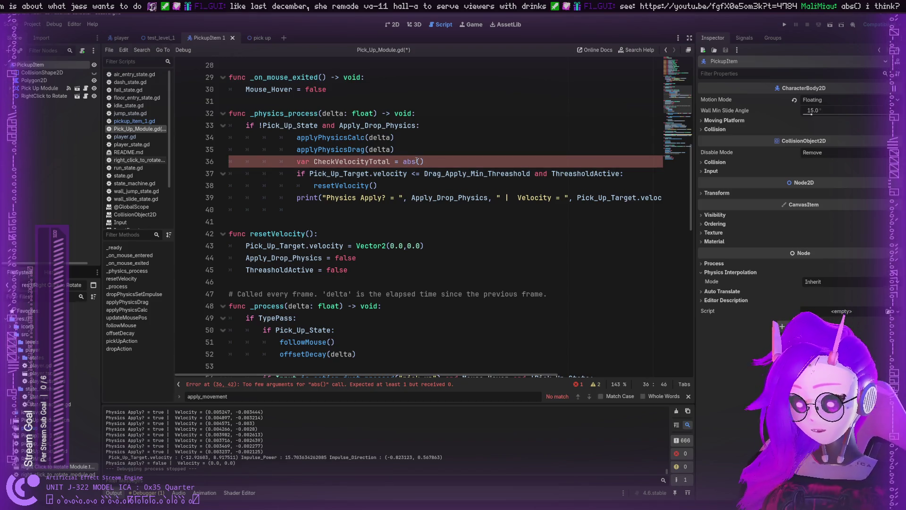
pyautogui.write('Vector2')
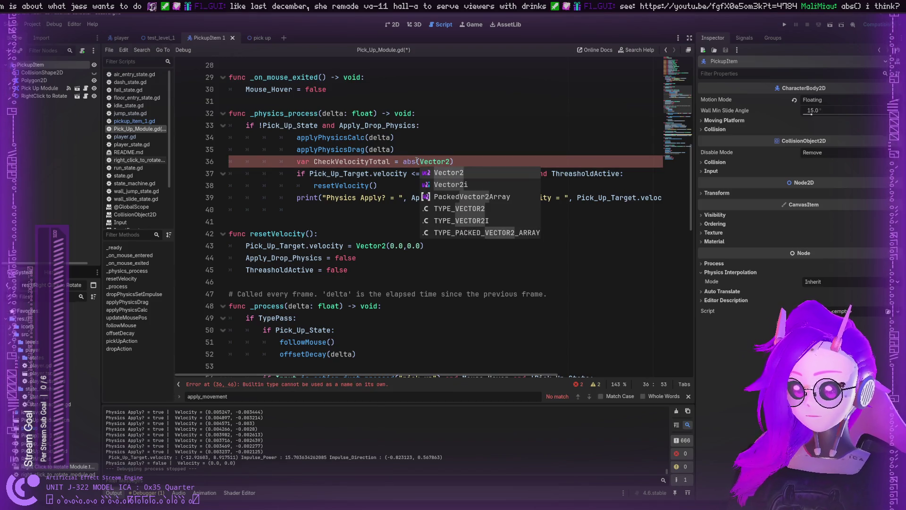
pyautogui.doubleClick(388, 162)
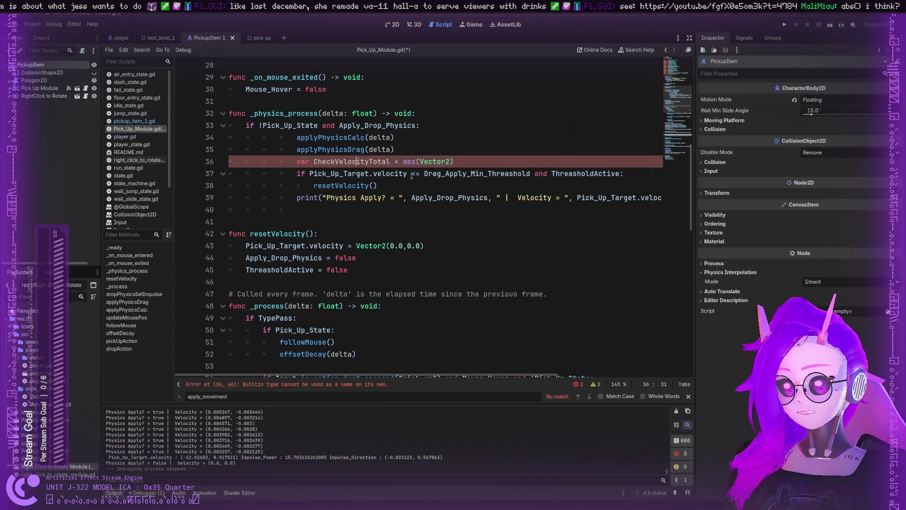
pyautogui.moveTo(407, 174); pyautogui.dragTo(310, 174)
pyautogui.hotkey('ctrl', 'c')
pyautogui.doubleClick(435, 162)
pyautogui.hotkey('ctrl', 'v')
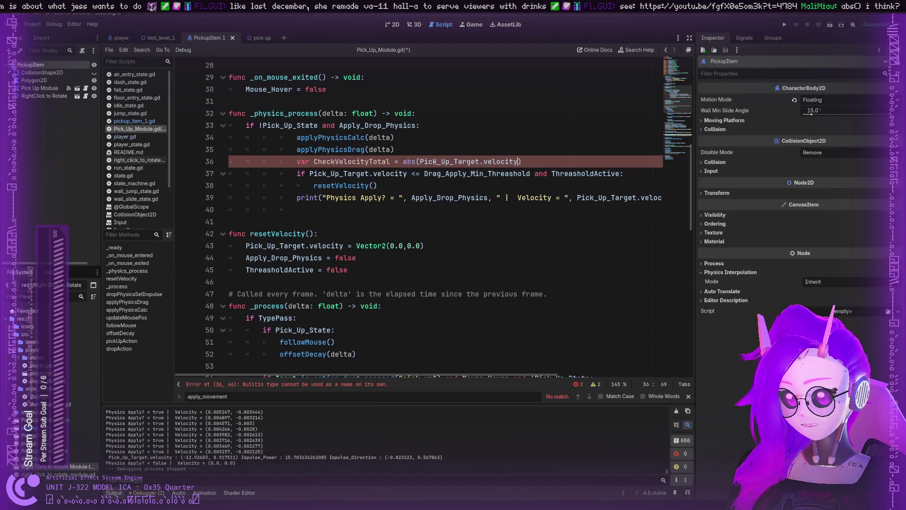
# Replace Pick_Up_Target.velocity in line 37's condition with CheckVelocityTotal and save.
pyautogui.click(409, 173)
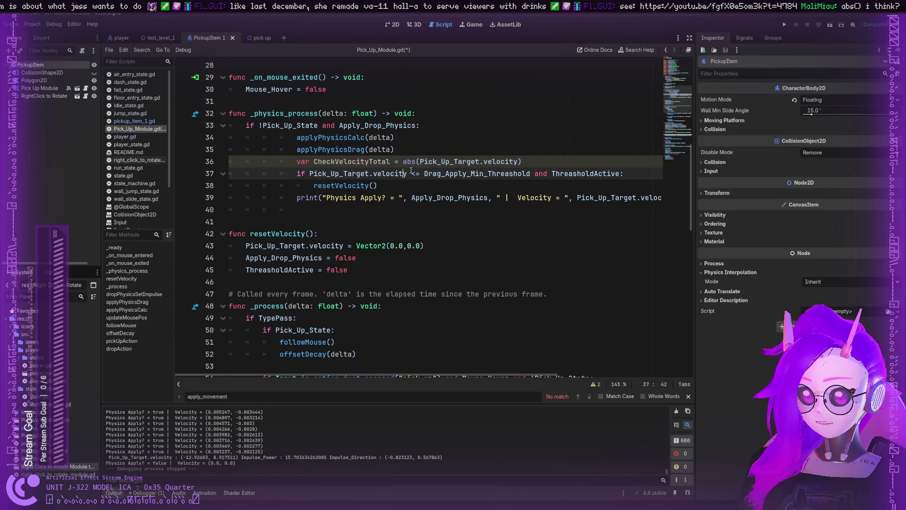
pyautogui.click(373, 161)
pyautogui.doubleClick(367, 161)
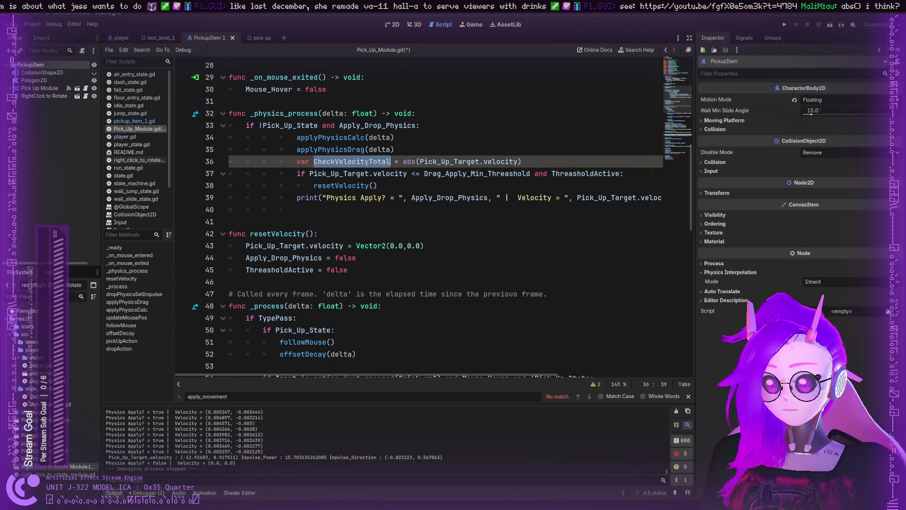
pyautogui.moveTo(406, 173)
pyautogui.mouseDown()
pyautogui.moveTo(310, 174)
pyautogui.moveTo(421, 174)
pyautogui.moveTo(407, 174)
pyautogui.mouseUp()
pyautogui.hotkey('ctrl', 'v')
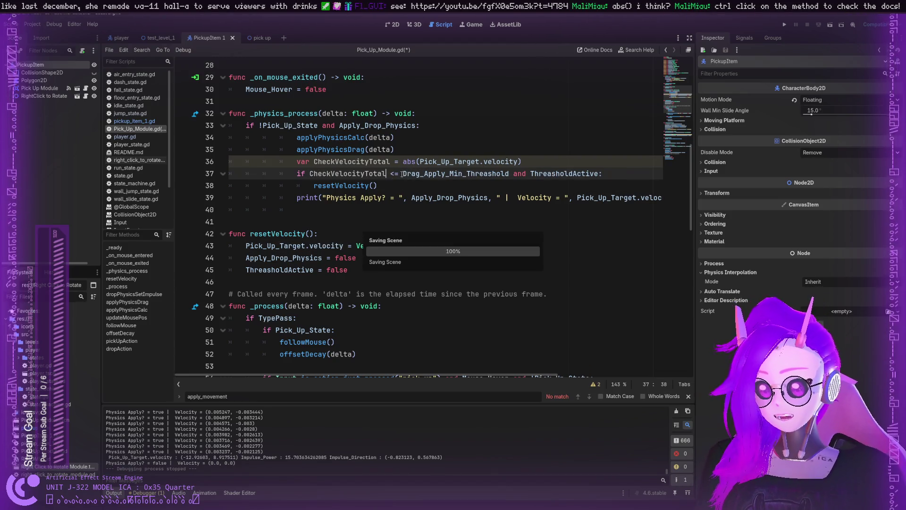
pyautogui.hotkey('ctrl', 's')
pyautogui.scroll(-5, 472, 189)
pyautogui.scroll(4, 520, 165)
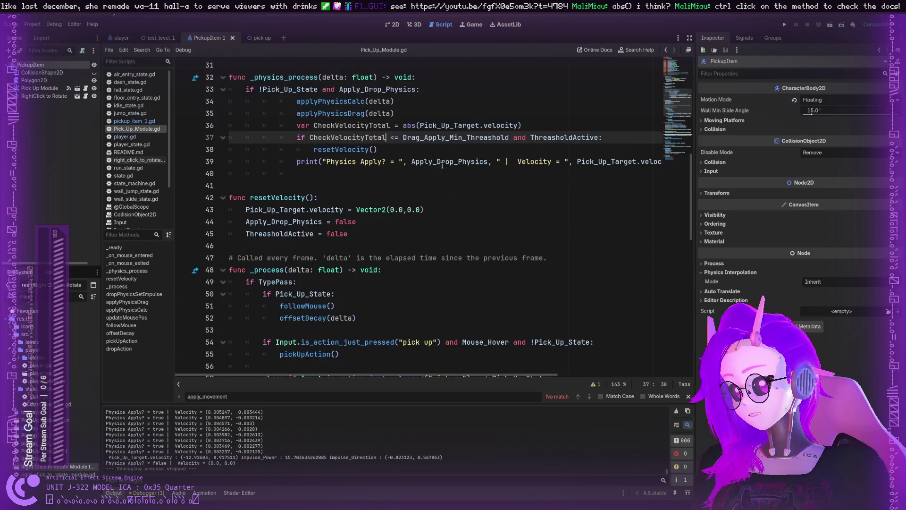
pyautogui.click(557, 144)
pyautogui.doubleClick(561, 138)
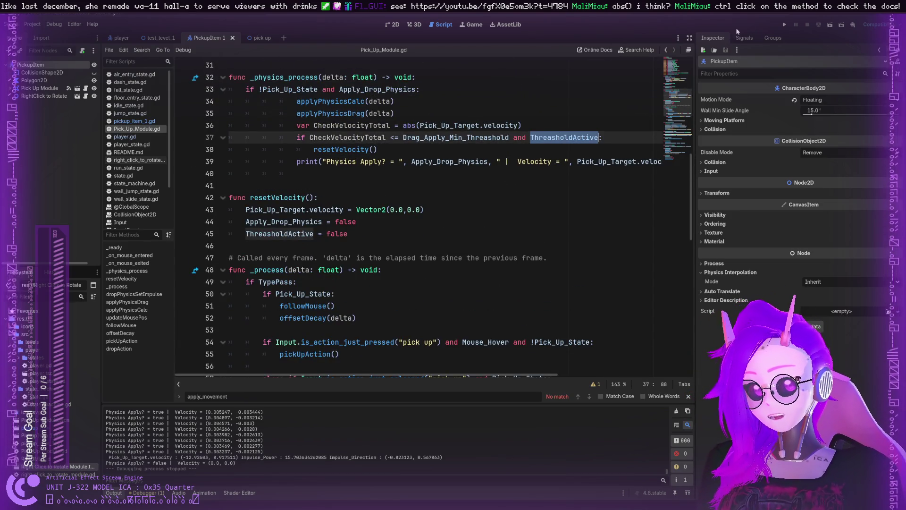
pyautogui.click(785, 25)
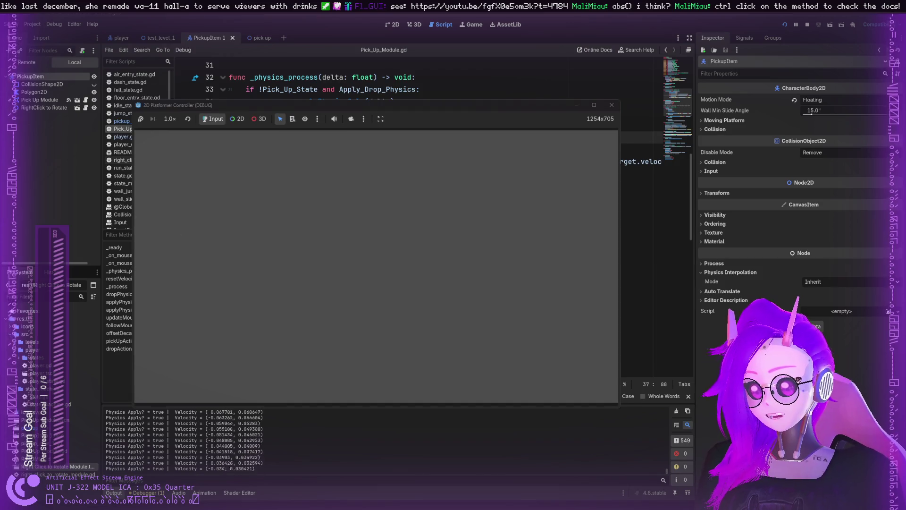
pyautogui.click(611, 105)
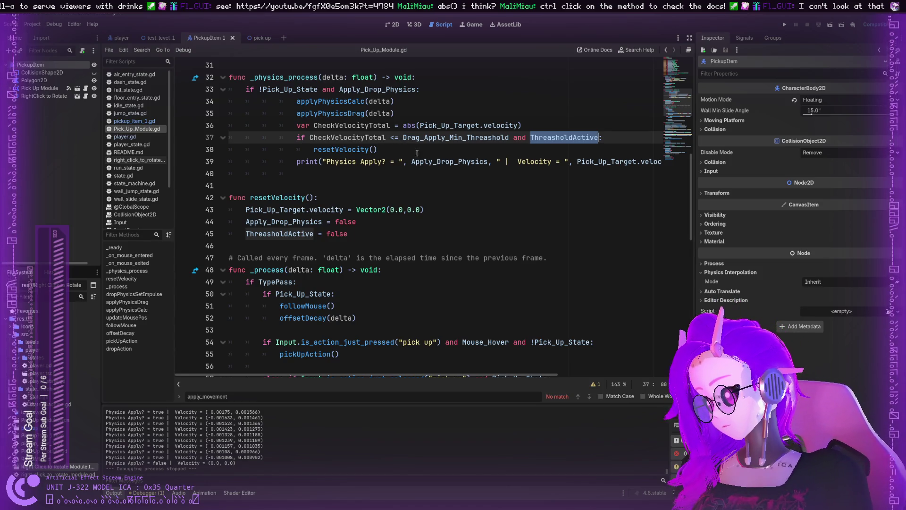
# Review where Pick_Up_Target and Drag_Apply_Min_Threshold are used in _physics_process.
pyautogui.click(420, 138)
pyautogui.scroll(-2, 439, 142)
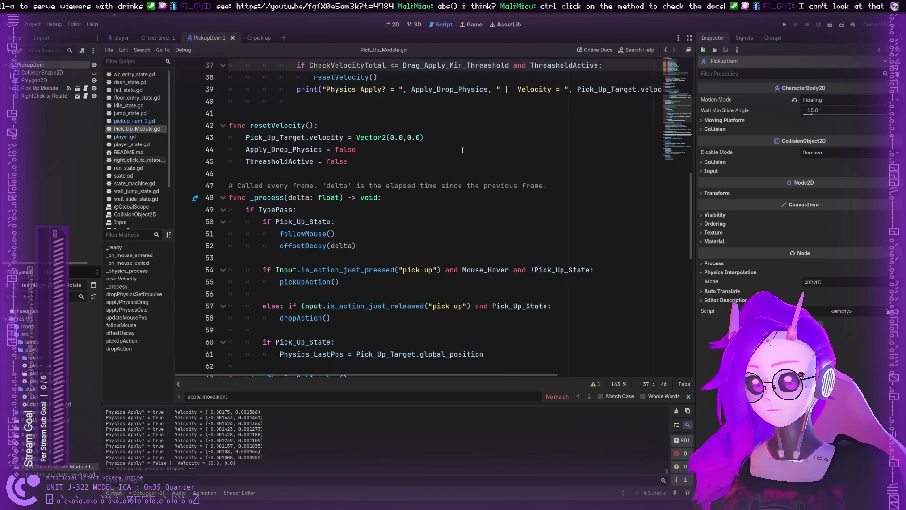
pyautogui.scroll(3, 453, 147)
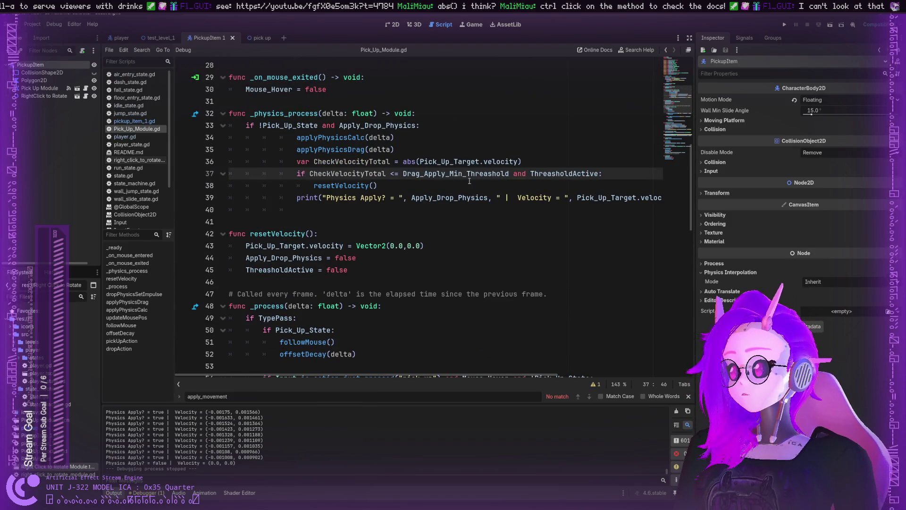
pyautogui.click(438, 148)
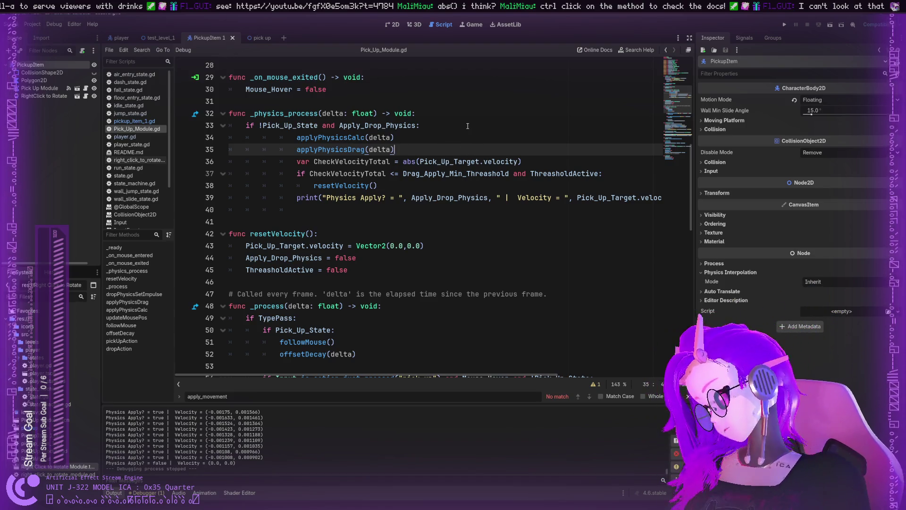
pyautogui.scroll(-1, 455, 121)
pyautogui.scroll(-2, 455, 121)
pyautogui.click(412, 161)
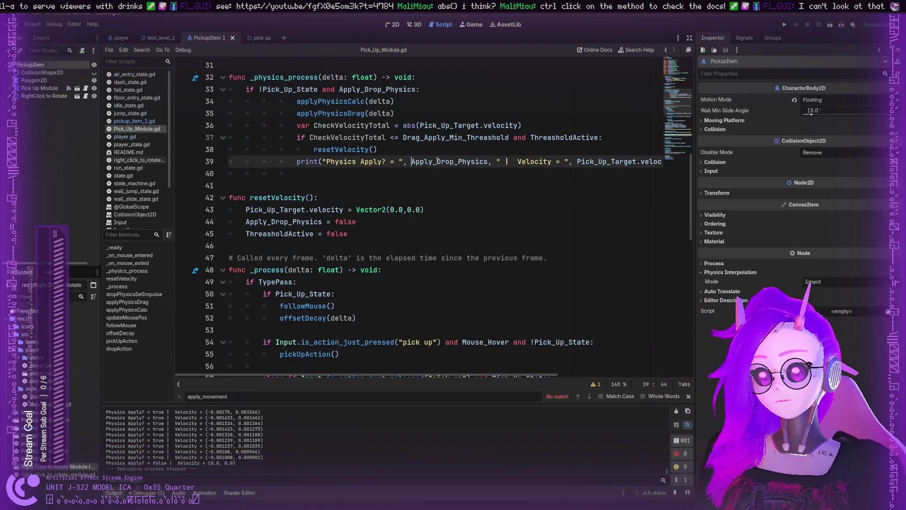
pyautogui.scroll(-3, 448, 161)
pyautogui.scroll(4, 502, 154)
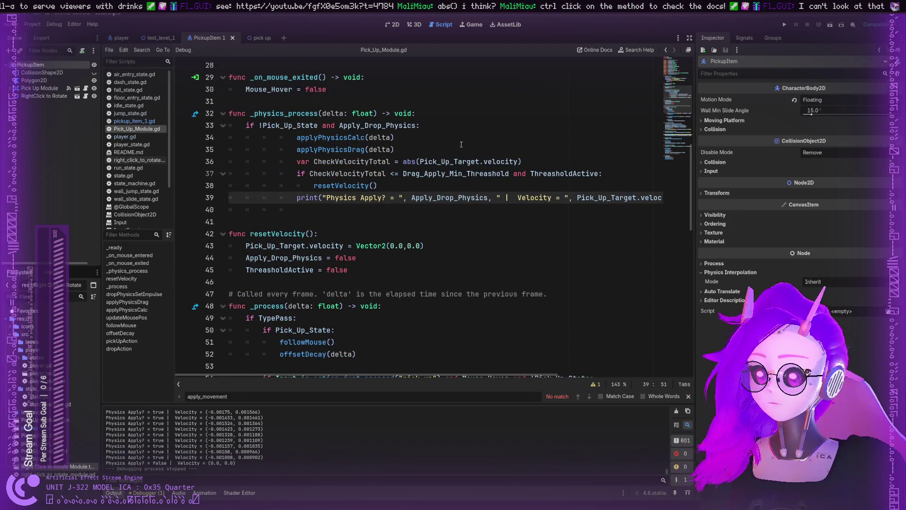
pyautogui.doubleClick(453, 162)
pyautogui.doubleClick(448, 173)
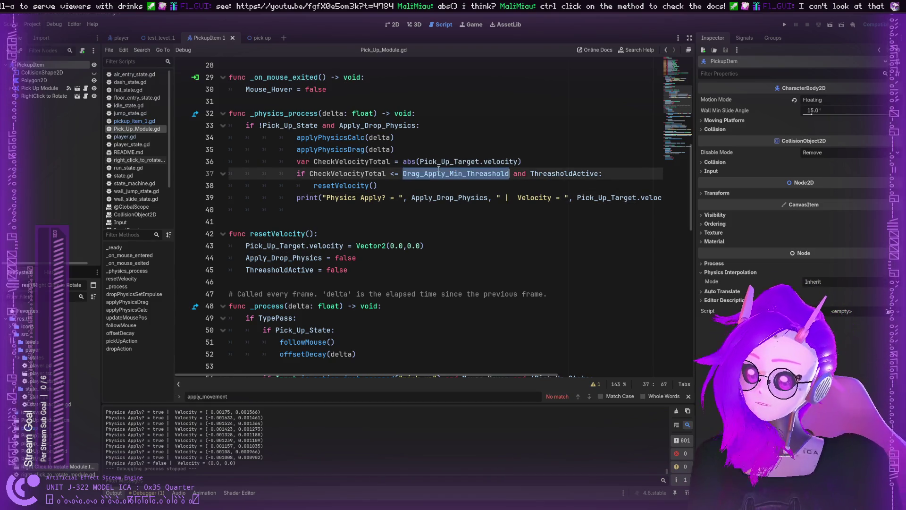
pyautogui.scroll(-5, 406, 189)
pyautogui.scroll(3, 372, 207)
pyautogui.scroll(1, 371, 207)
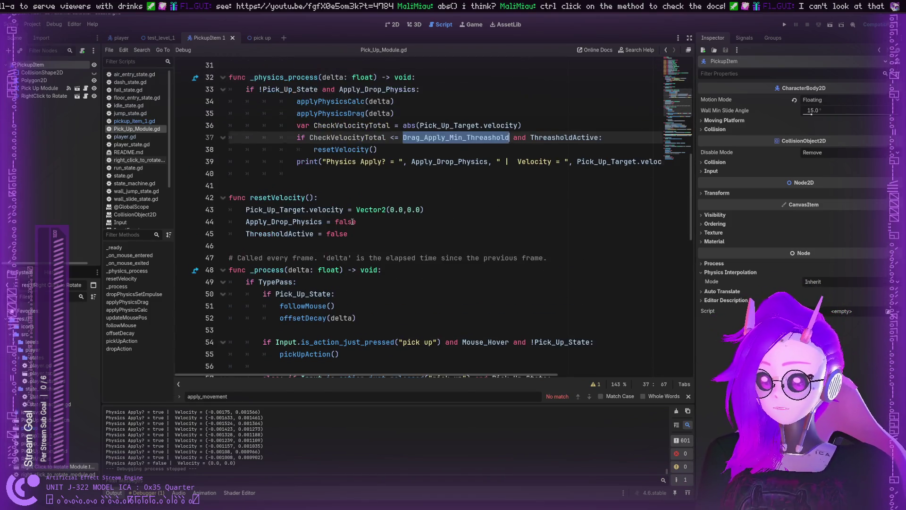
pyautogui.click(372, 152)
pyautogui.scroll(1, 370, 159)
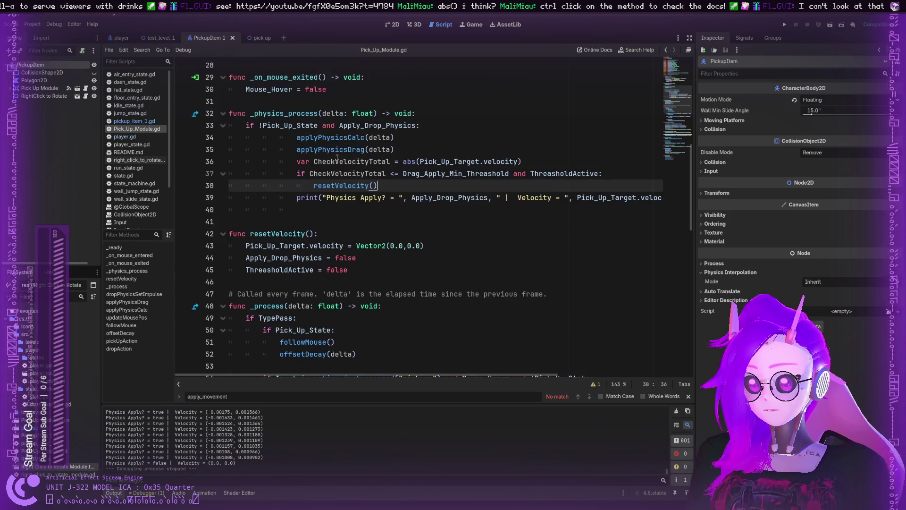
# Clear line 40's indentation and start an indented 'if' line below the print call.
pyautogui.click(325, 204)
pyautogui.press('BackSpace')
pyautogui.press('BackSpace')
pyautogui.press('BackSpace')
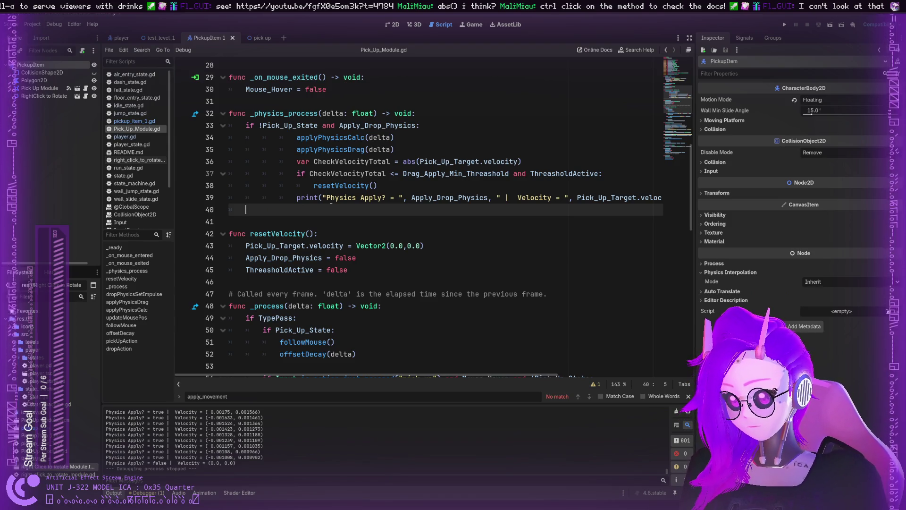
pyautogui.press('BackSpace')
pyautogui.press('Return')
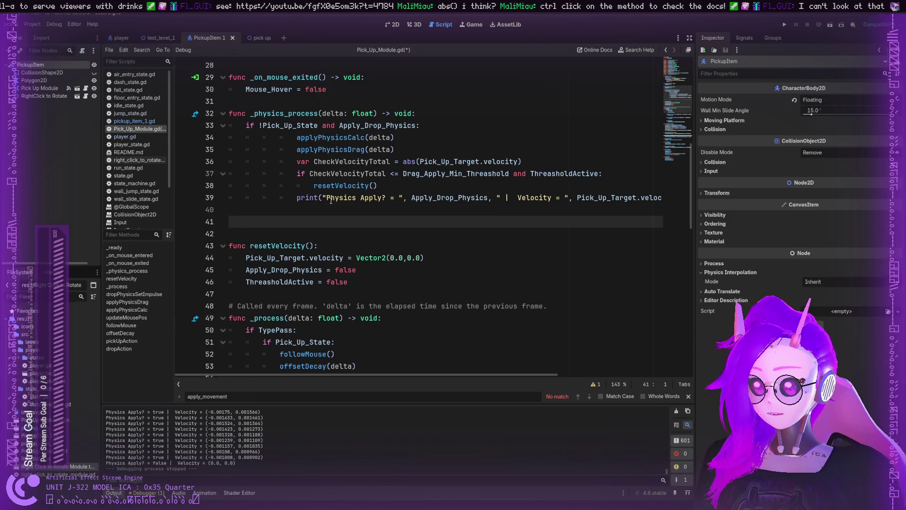
pyautogui.press('Tab')
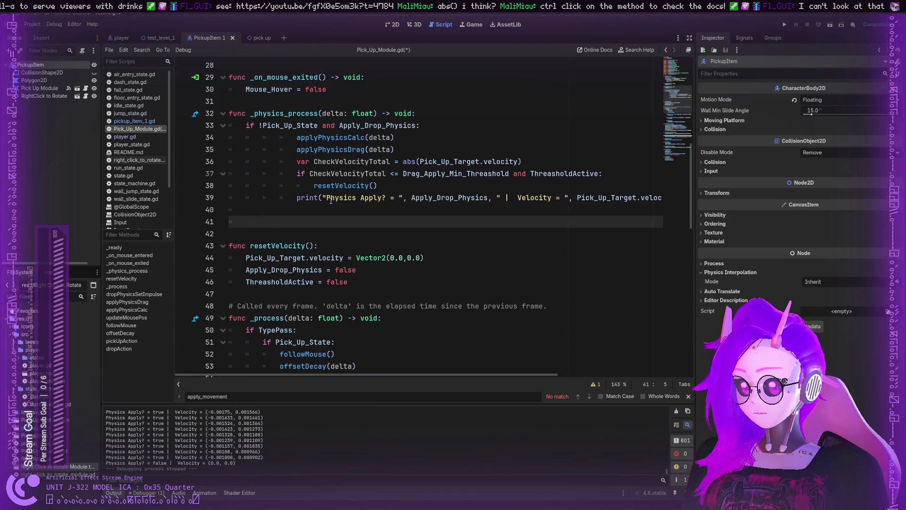
pyautogui.write('if')
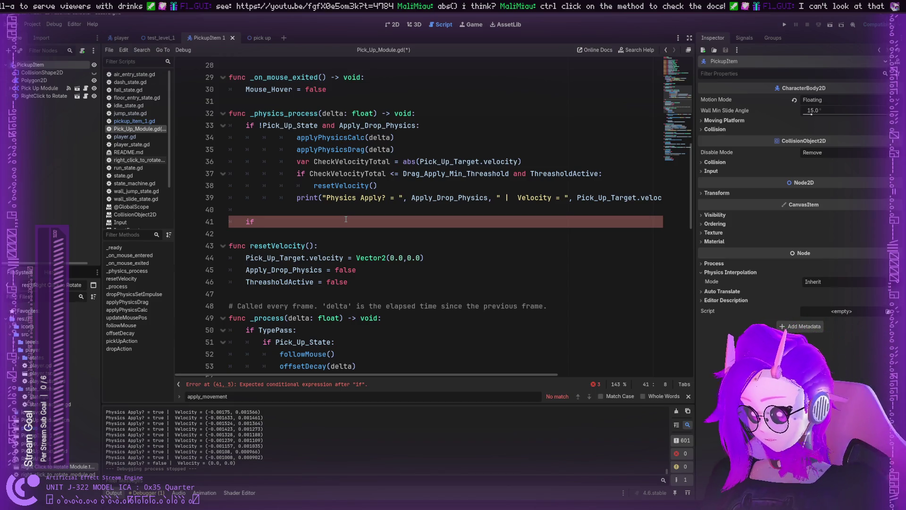
# Complete line 41 as 'if Pick_Up_Target.' and browse its autocomplete members.
pyautogui.write('Pick')
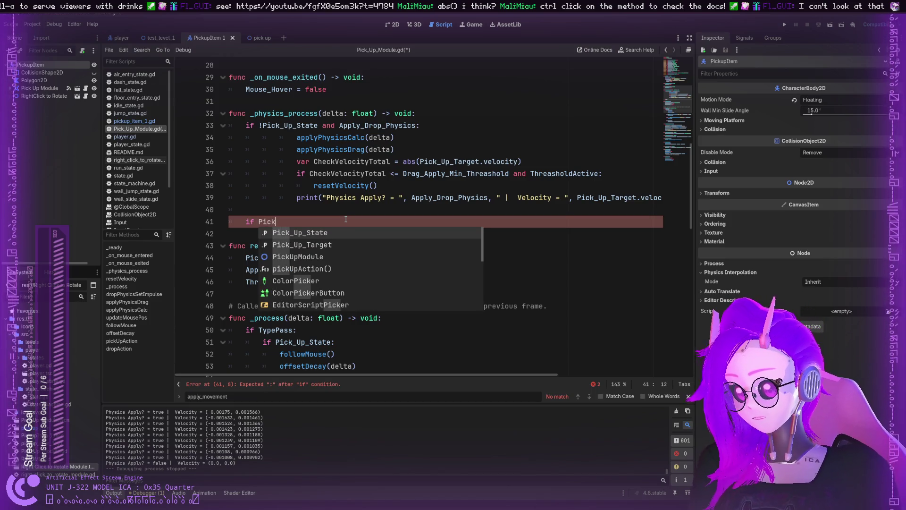
pyautogui.write('_Up_')
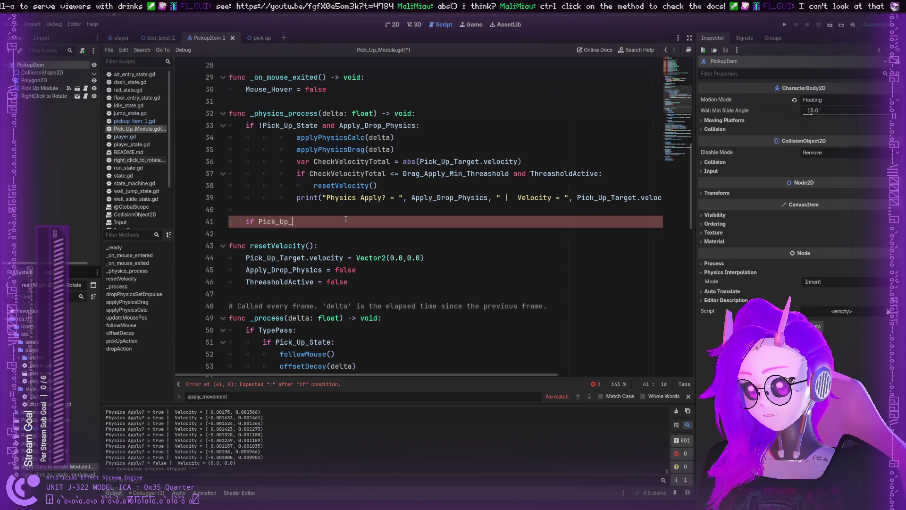
pyautogui.write('Target')
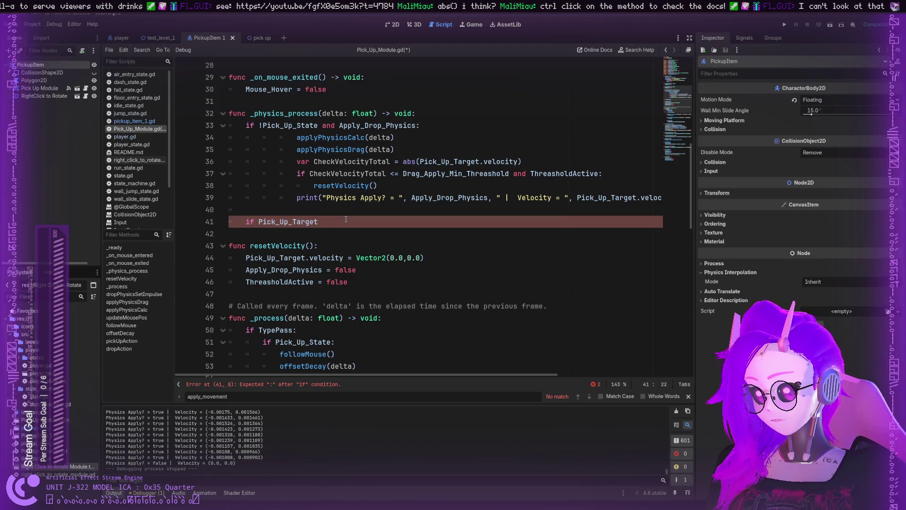
pyautogui.write('.')
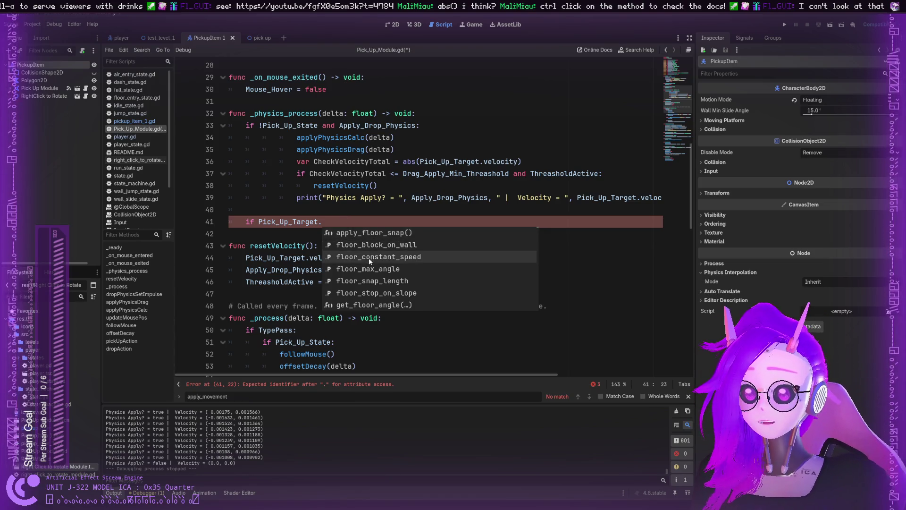
pyautogui.scroll(-5, 371, 259)
pyautogui.scroll(-8, 390, 260)
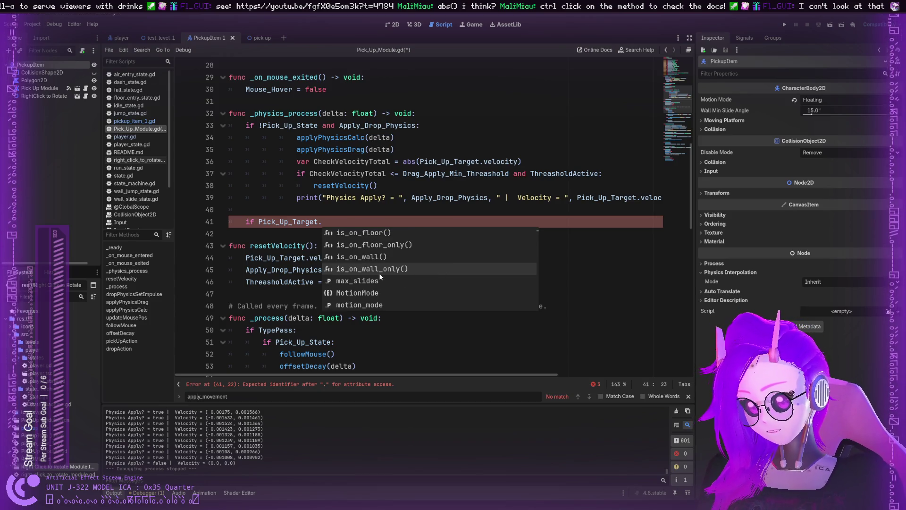
pyautogui.scroll(-1, 378, 273)
pyautogui.scroll(2, 379, 274)
pyautogui.scroll(-7, 378, 279)
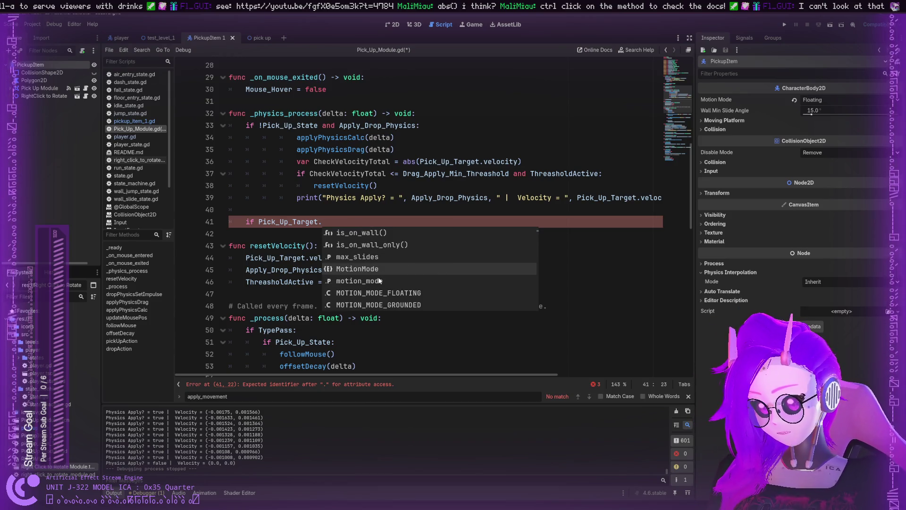
pyautogui.scroll(-2, 368, 301)
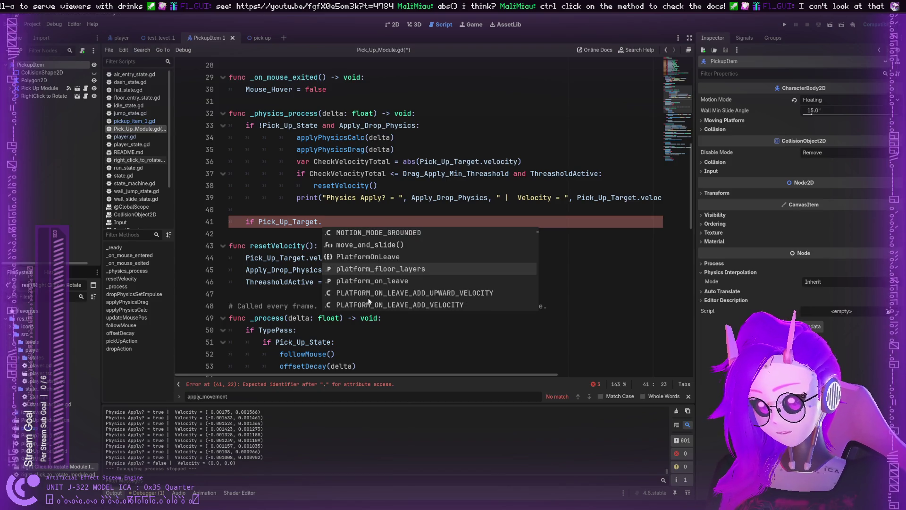
pyautogui.scroll(-7, 374, 294)
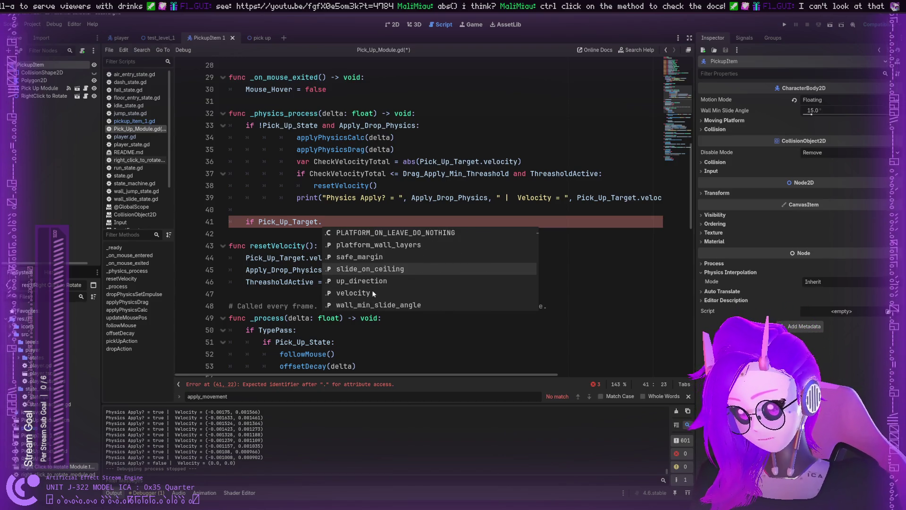
pyautogui.scroll(-3, 373, 293)
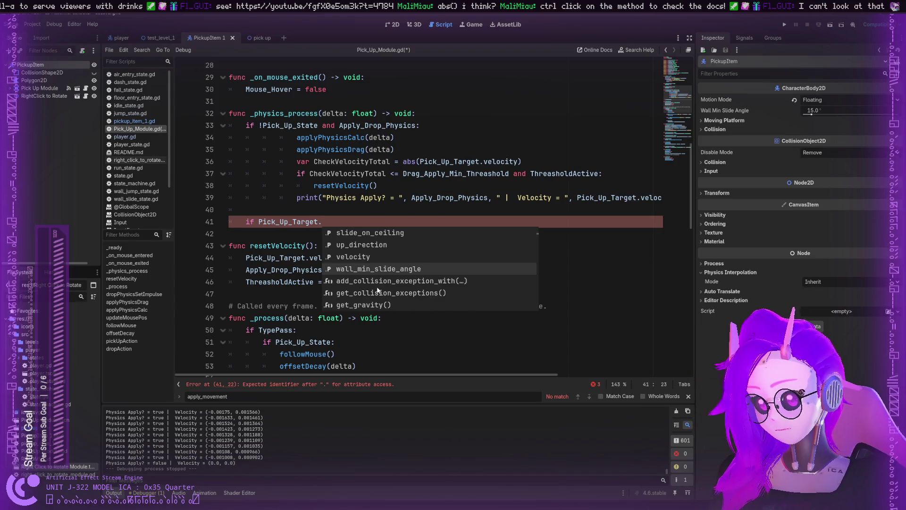
pyautogui.scroll(-1, 376, 291)
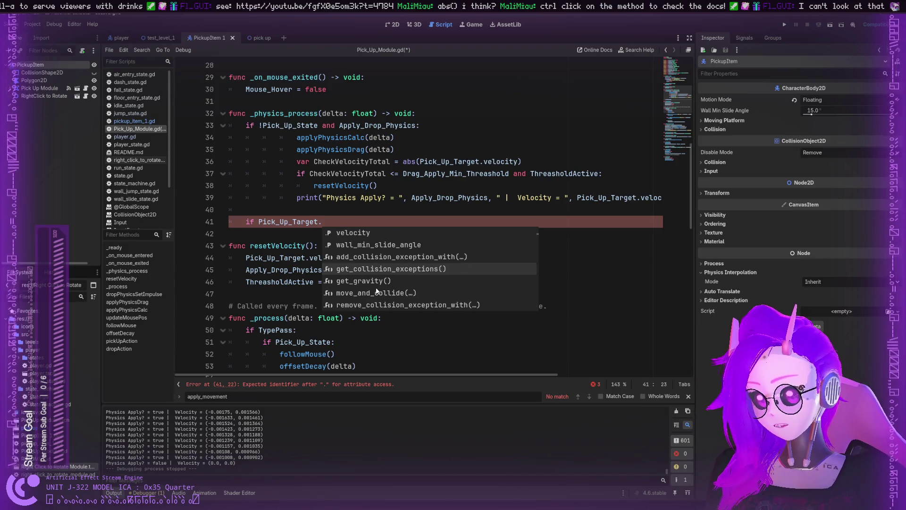
pyautogui.scroll(-2, 376, 291)
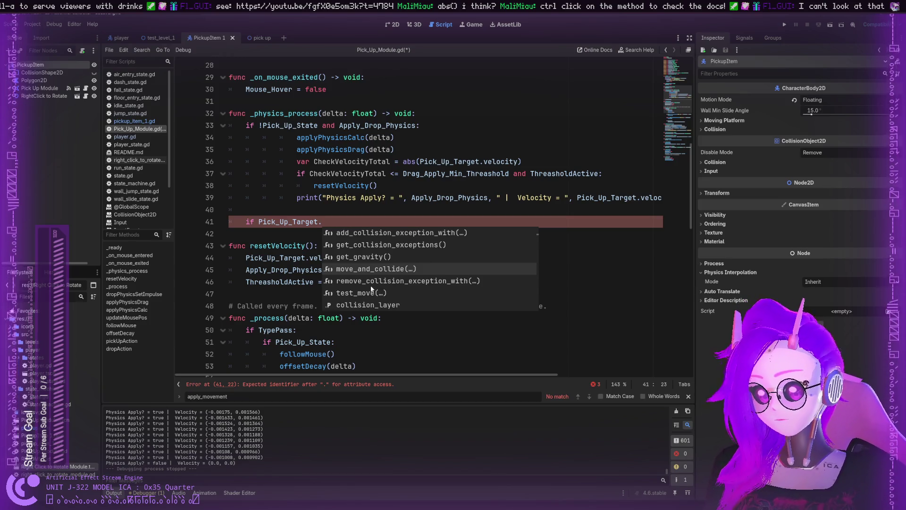
pyautogui.scroll(-1, 367, 289)
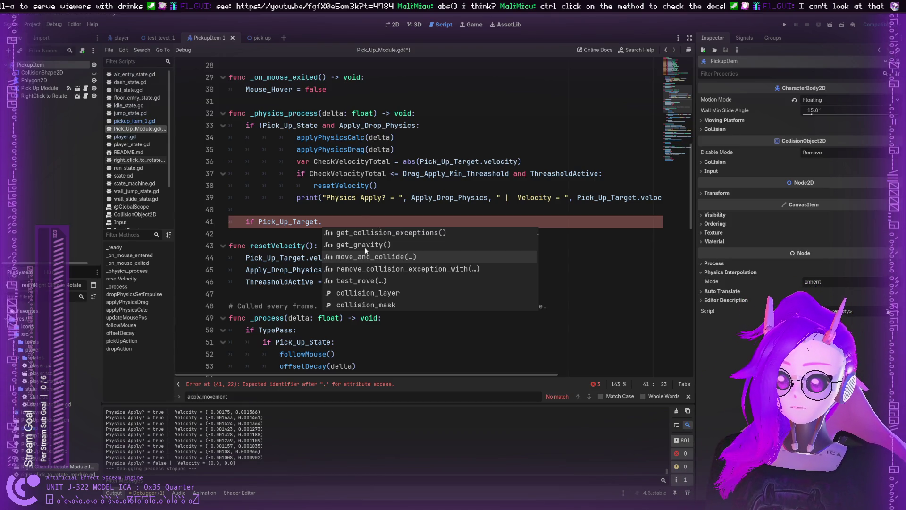
# Insert move_and_collide() after Pick_Up_Target. and open its PhysicsBody2D documentation.
pyautogui.click(362, 257)
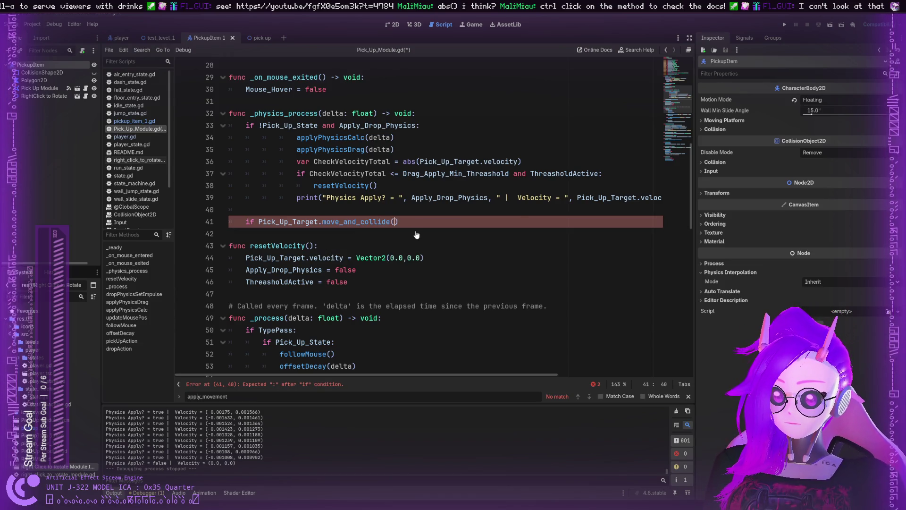
pyautogui.keyDown('ctrl'); pyautogui.click(365, 222); pyautogui.keyUp('ctrl')
pyautogui.scroll(2, 350, 162)
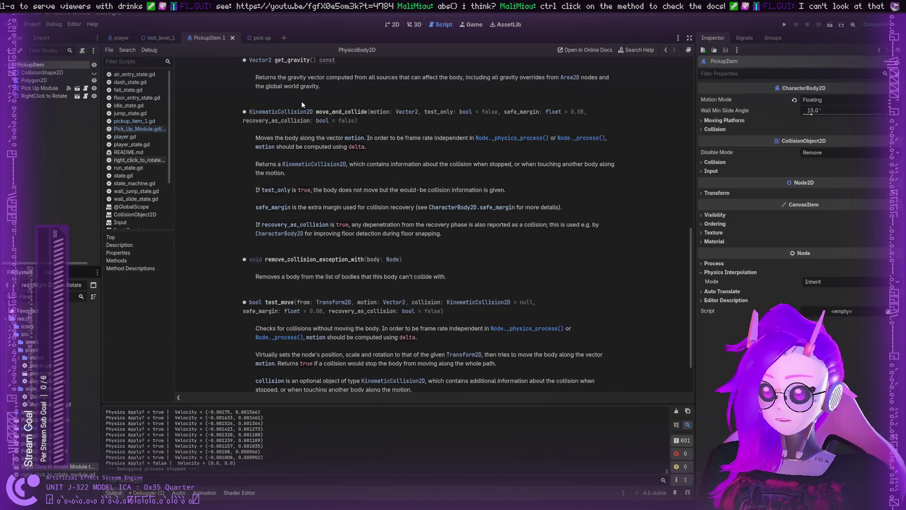
pyautogui.scroll(-3, 297, 128)
pyautogui.scroll(3, 303, 141)
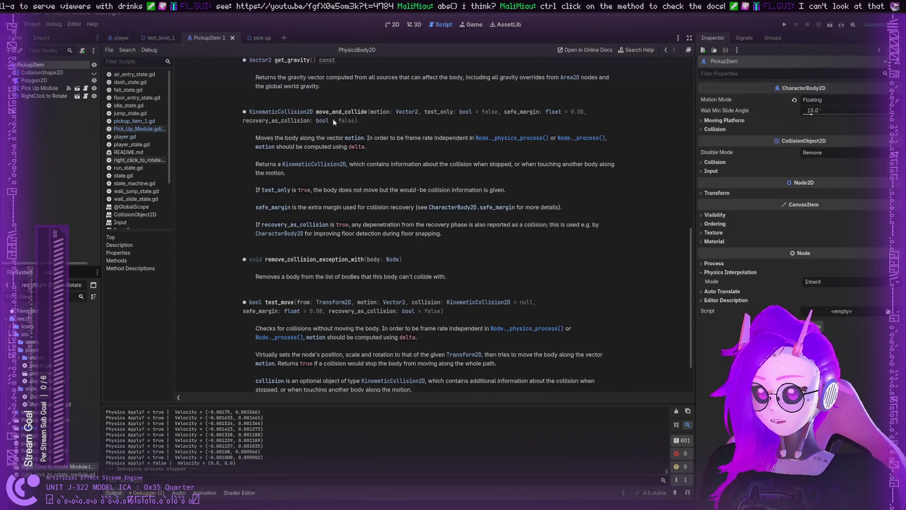
pyautogui.moveTo(355, 111)
pyautogui.mouseDown()
pyautogui.moveTo(422, 112)
pyautogui.moveTo(391, 112)
pyautogui.mouseUp()
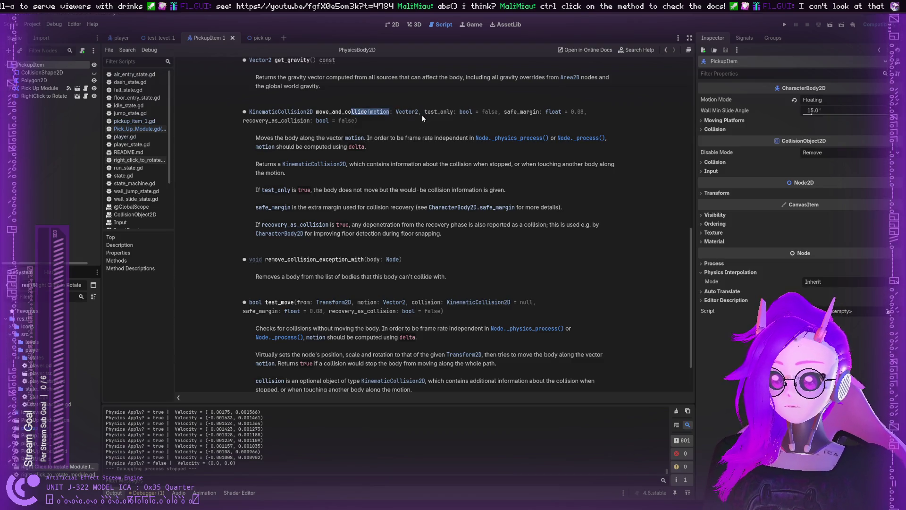
pyautogui.click(431, 113)
pyautogui.click(491, 110)
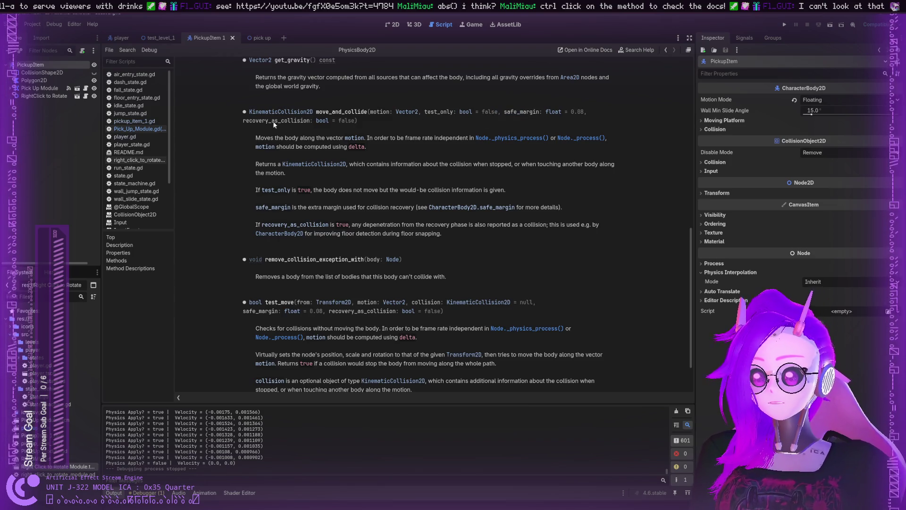
pyautogui.moveTo(276, 121); pyautogui.dragTo(357, 121)
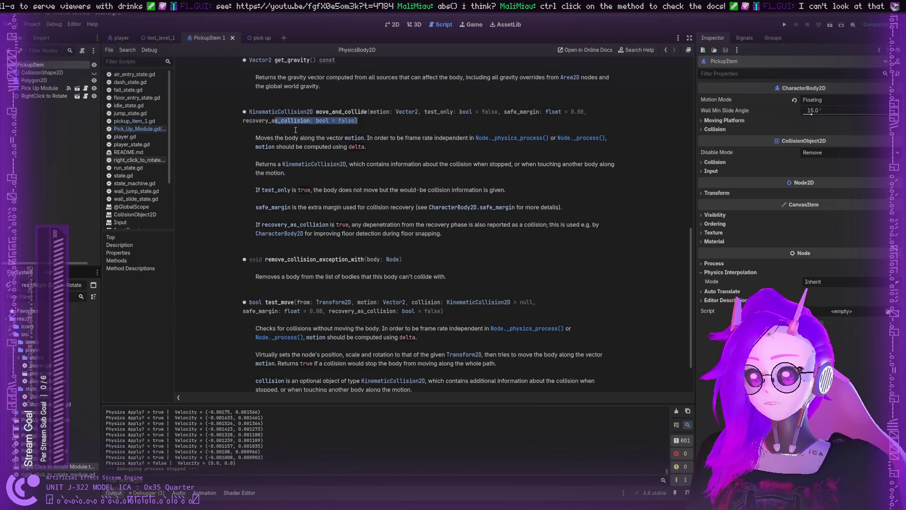
pyautogui.click(280, 124)
pyautogui.moveTo(289, 122); pyautogui.dragTo(310, 123)
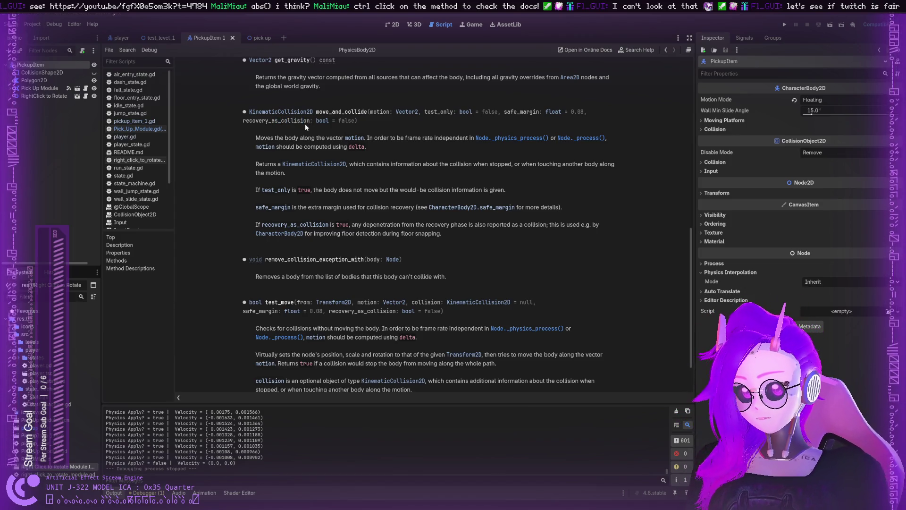
pyautogui.moveTo(280, 138)
pyautogui.mouseDown()
pyautogui.moveTo(333, 139)
pyautogui.moveTo(259, 139)
pyautogui.moveTo(390, 138)
pyautogui.mouseUp()
pyautogui.click(374, 138)
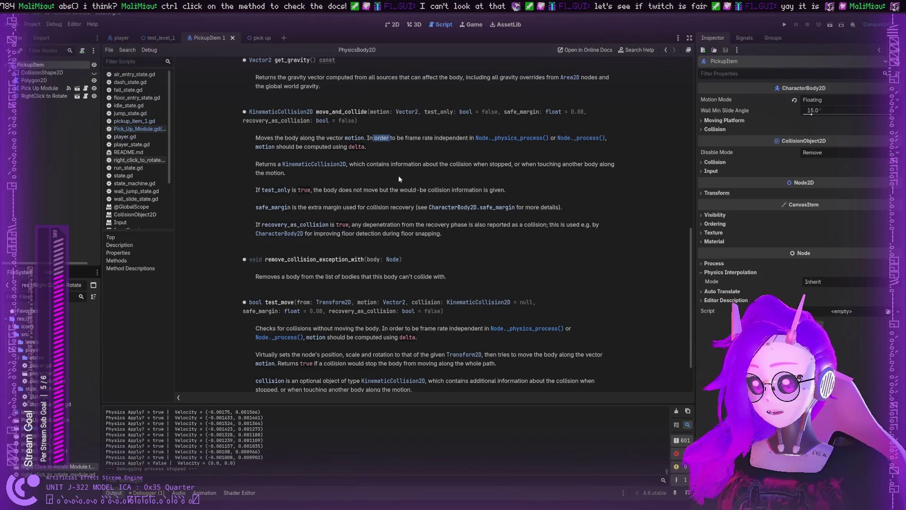
pyautogui.click(446, 140)
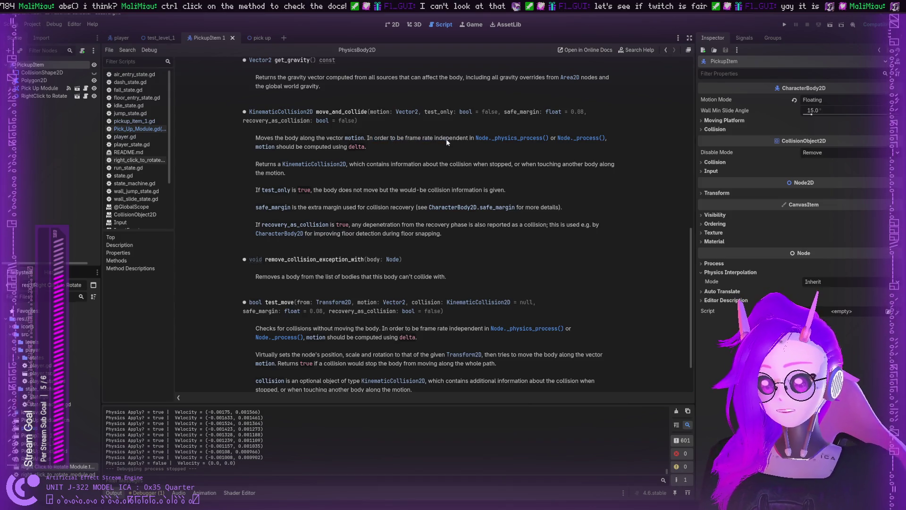
pyautogui.moveTo(264, 138)
pyautogui.mouseDown()
pyautogui.moveTo(555, 138)
pyautogui.moveTo(290, 146)
pyautogui.mouseUp()
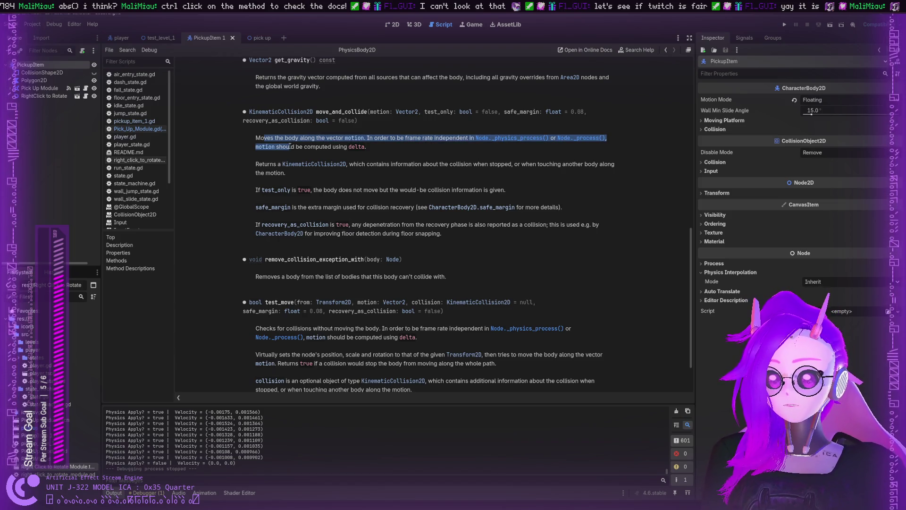
pyautogui.click(290, 147)
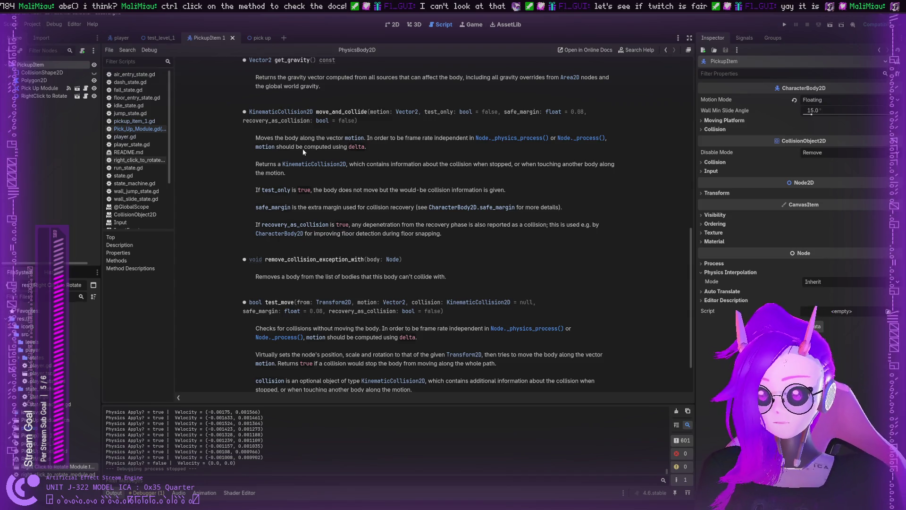
pyautogui.moveTo(304, 147); pyautogui.dragTo(343, 149)
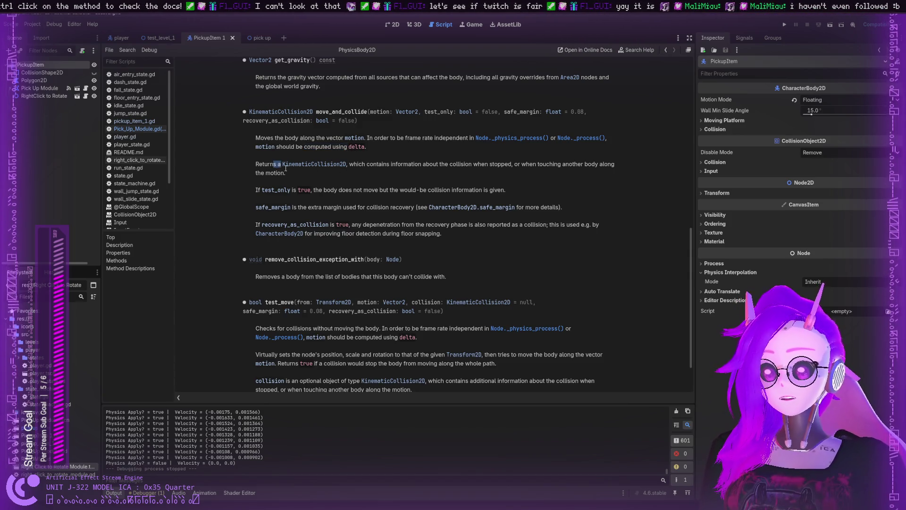
pyautogui.moveTo(273, 164)
pyautogui.mouseDown()
pyautogui.moveTo(414, 165)
pyautogui.moveTo(286, 173)
pyautogui.moveTo(479, 166)
pyautogui.mouseUp()
pyautogui.click(358, 166)
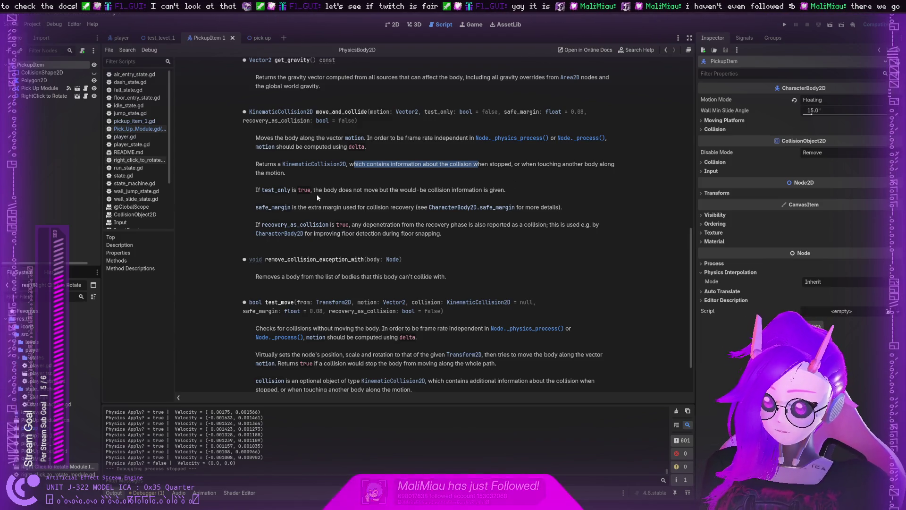
pyautogui.click(291, 189)
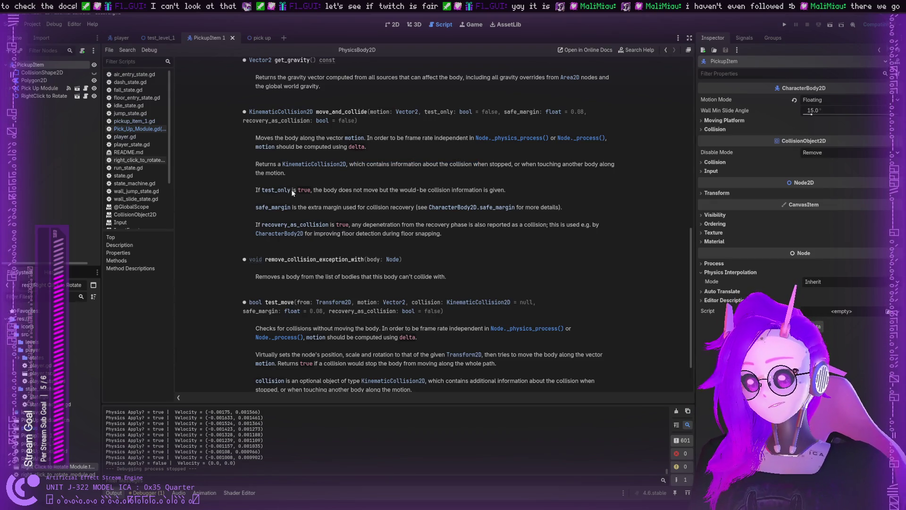
pyautogui.moveTo(312, 190); pyautogui.dragTo(440, 190)
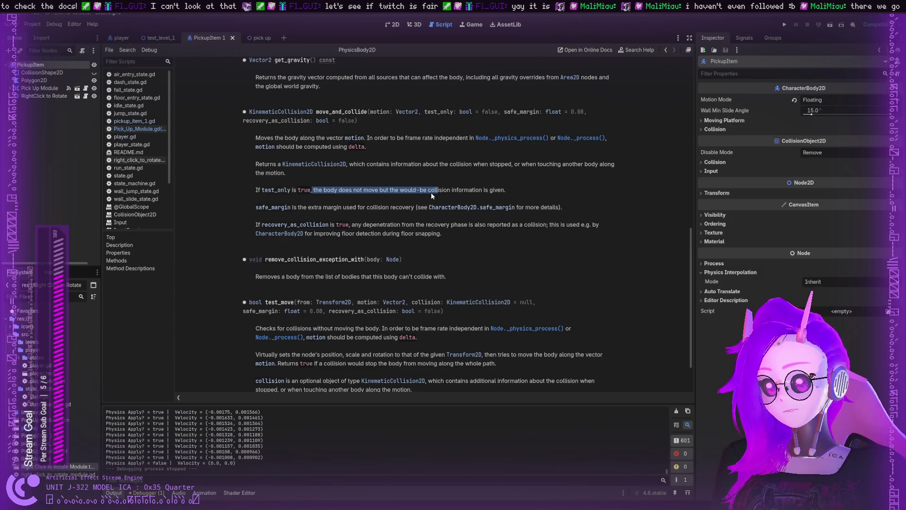
pyautogui.click(329, 190)
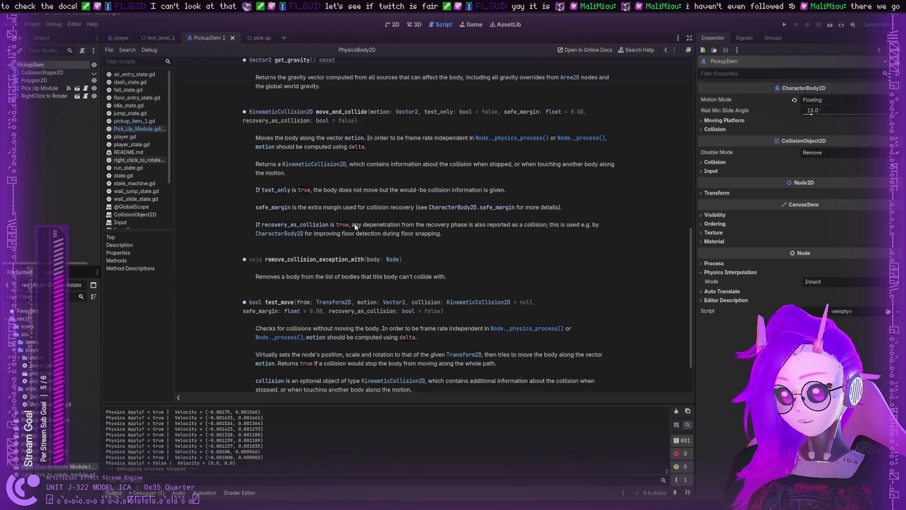
pyautogui.moveTo(353, 225)
pyautogui.mouseDown()
pyautogui.moveTo(577, 225)
pyautogui.moveTo(326, 231)
pyautogui.moveTo(435, 233)
pyautogui.mouseUp()
pyautogui.click(435, 234)
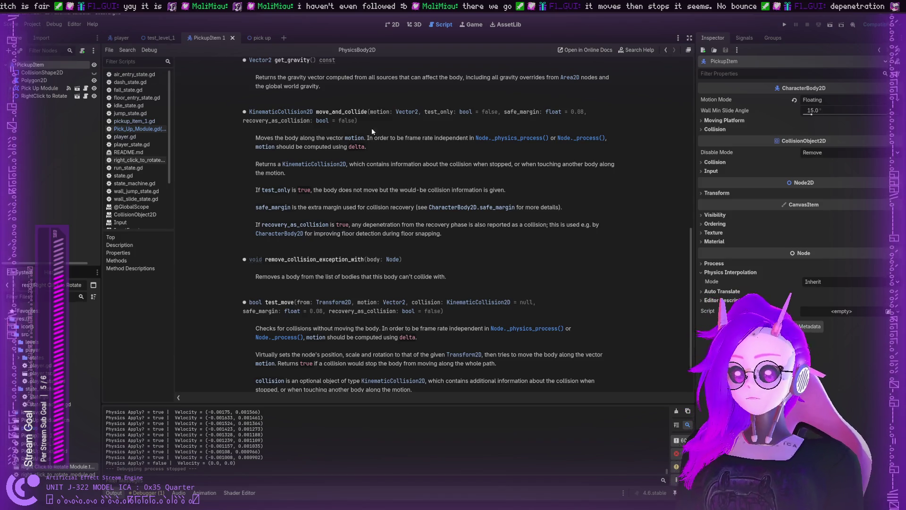
pyautogui.moveTo(367, 111)
pyautogui.mouseDown()
pyautogui.moveTo(243, 111)
pyautogui.moveTo(316, 112)
pyautogui.mouseUp()
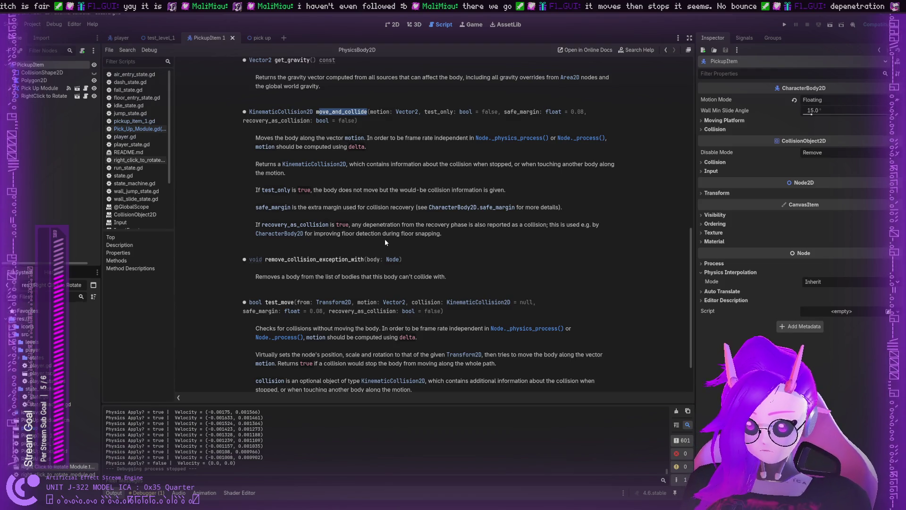
pyautogui.scroll(-1, 392, 242)
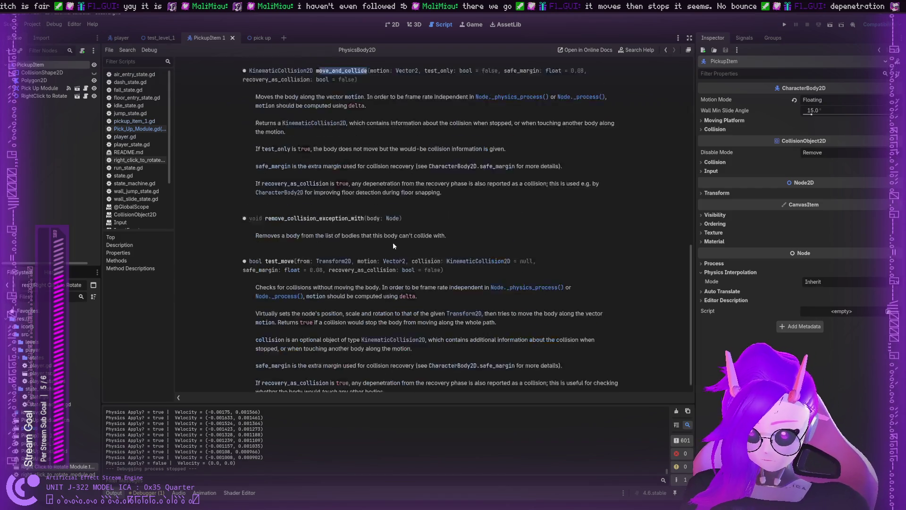
pyautogui.scroll(3, 387, 231)
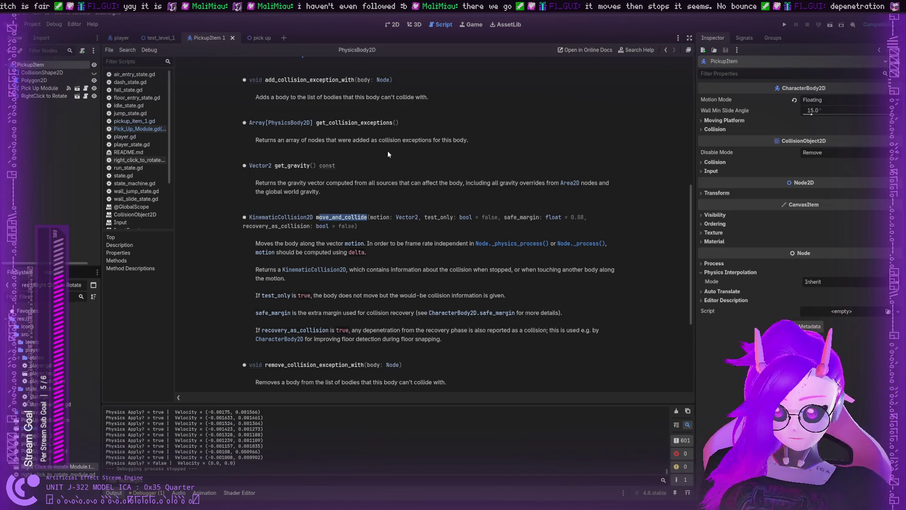
pyautogui.scroll(-3, 394, 189)
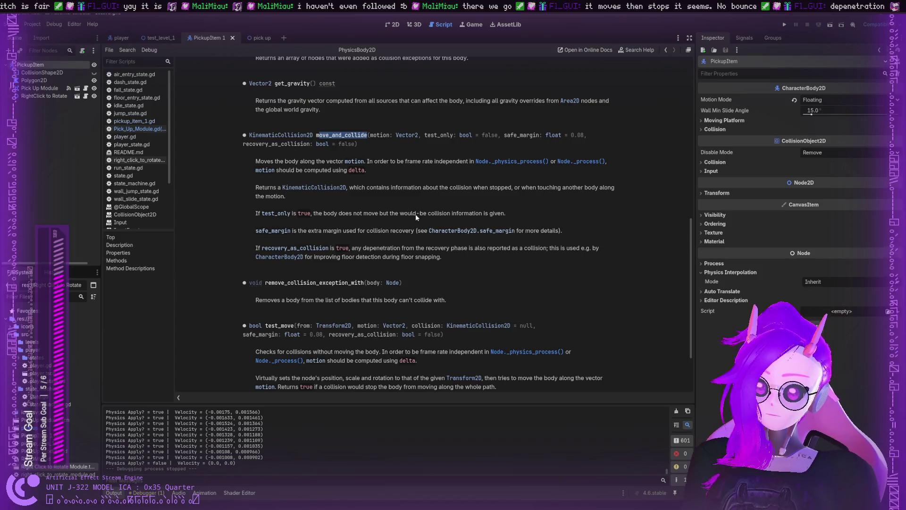
pyautogui.scroll(-2, 406, 229)
pyautogui.scroll(-2, 405, 231)
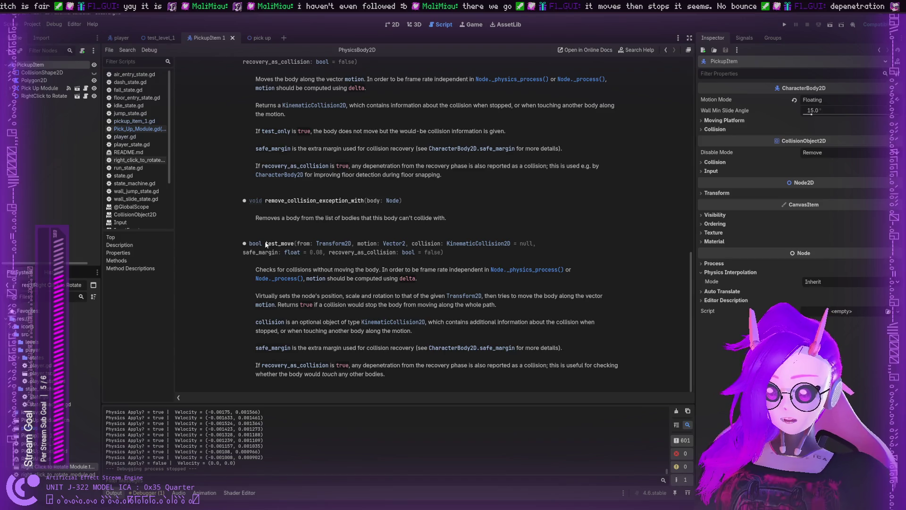
pyautogui.moveTo(266, 244); pyautogui.dragTo(294, 244)
pyautogui.scroll(4, 421, 154)
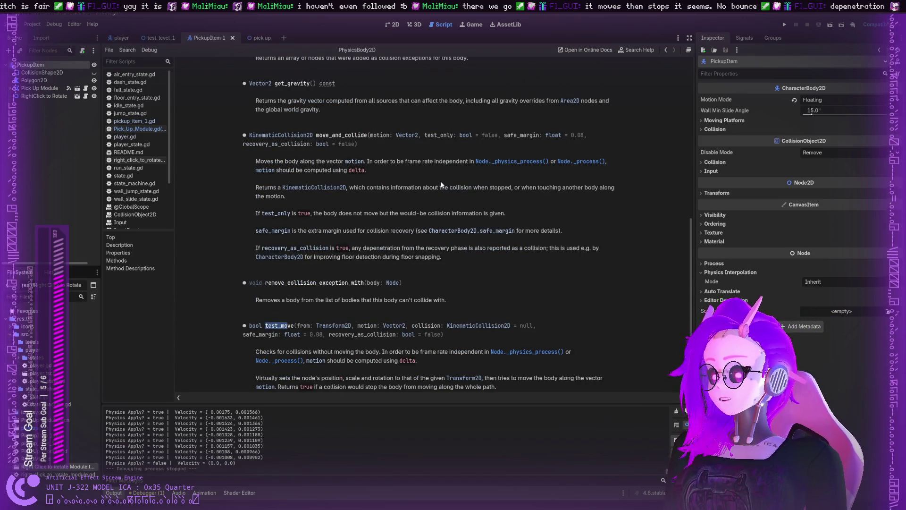
pyautogui.scroll(-4, 421, 188)
pyautogui.scroll(4, 411, 180)
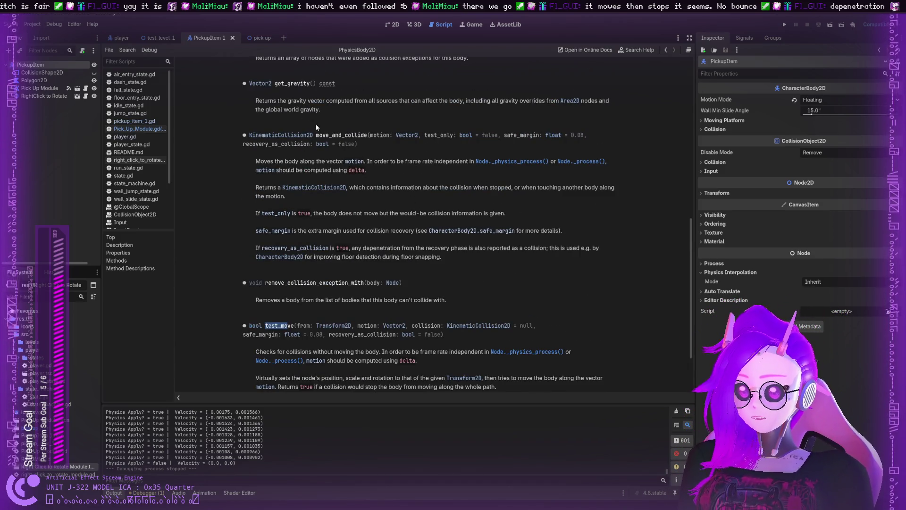
pyautogui.moveTo(338, 135)
pyautogui.mouseDown()
pyautogui.moveTo(371, 134)
pyautogui.moveTo(343, 134)
pyautogui.mouseUp()
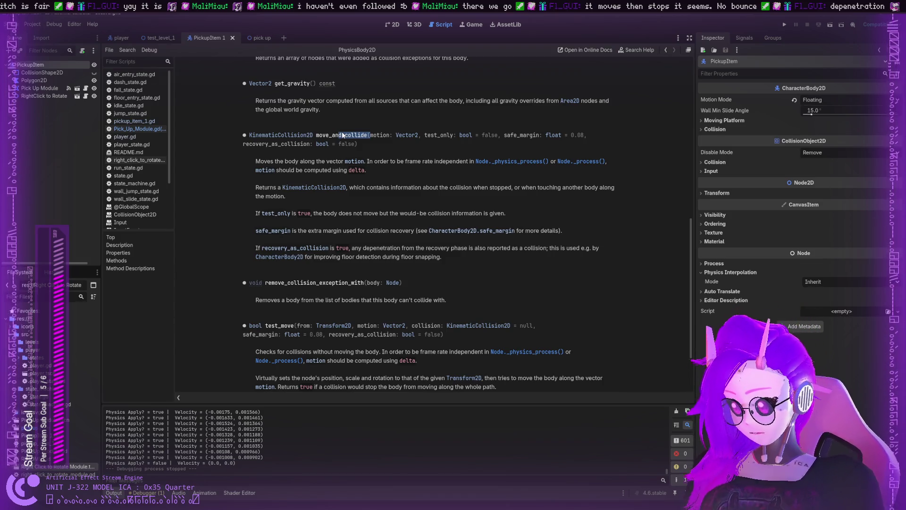
pyautogui.moveTo(343, 135); pyautogui.dragTo(338, 135)
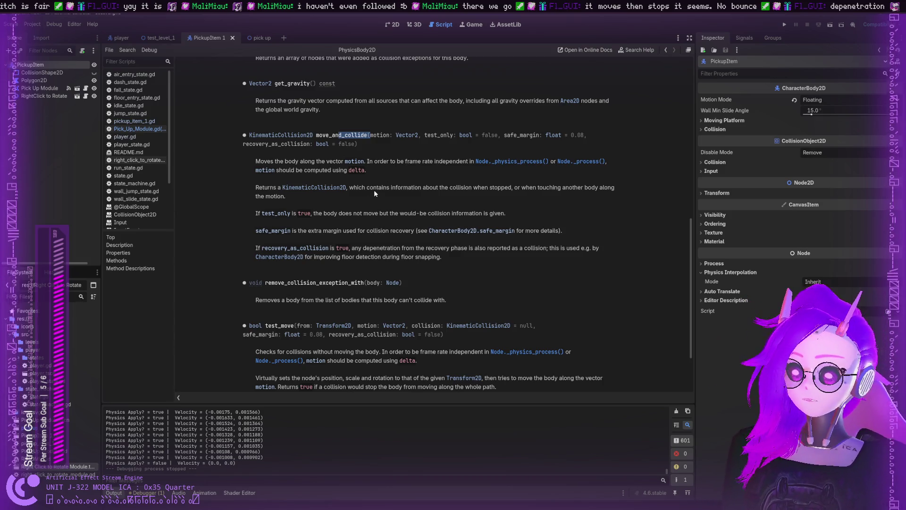
pyautogui.scroll(-3, 374, 198)
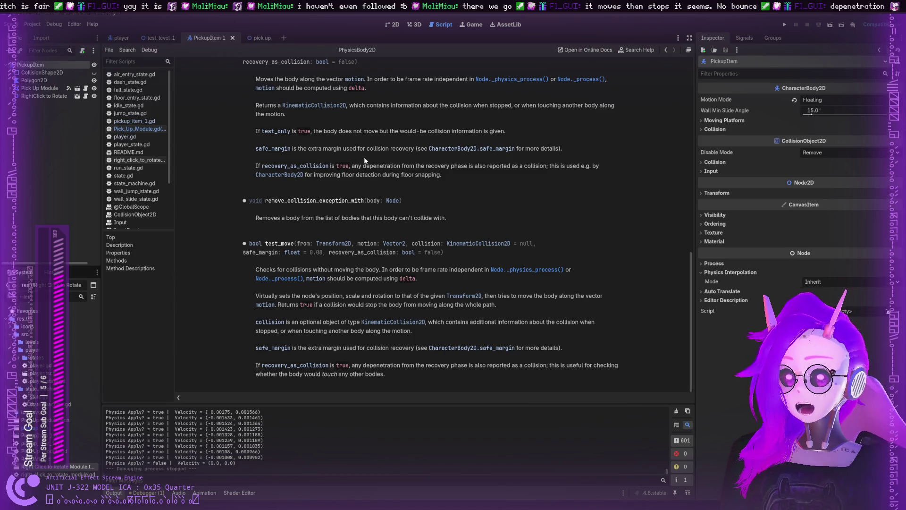
pyautogui.scroll(3, 368, 155)
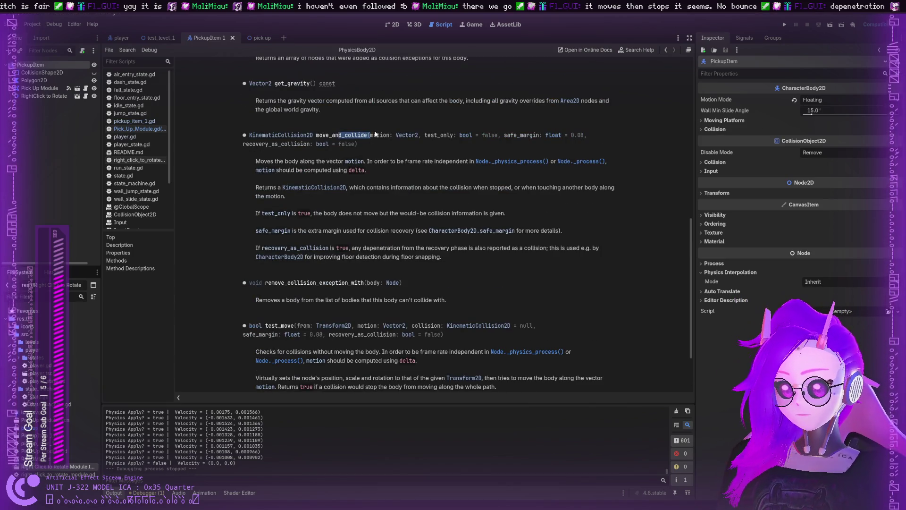
pyautogui.moveTo(459, 135); pyautogui.dragTo(450, 150)
# Read the PhysicsBody2D headings add_collision_exception_with, get_collision_exceptions and get_gravity.
pyautogui.click(450, 150)
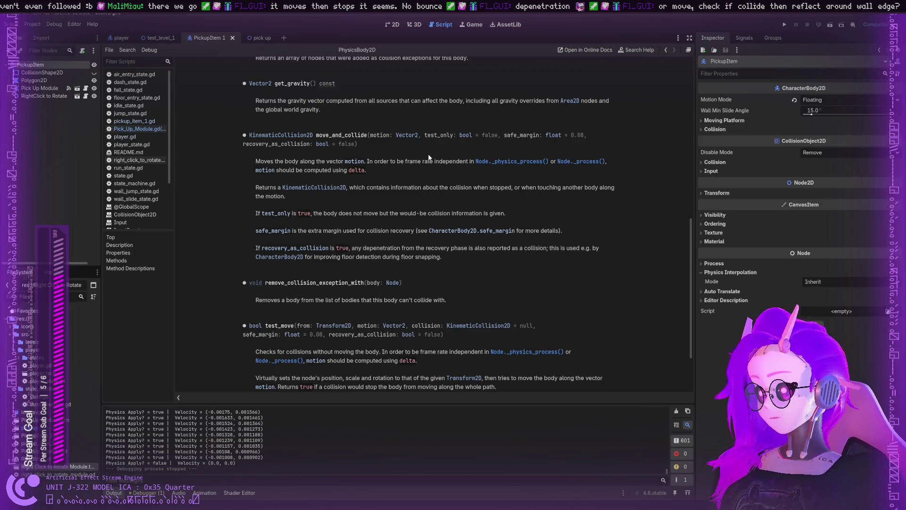
pyautogui.scroll(3, 436, 143)
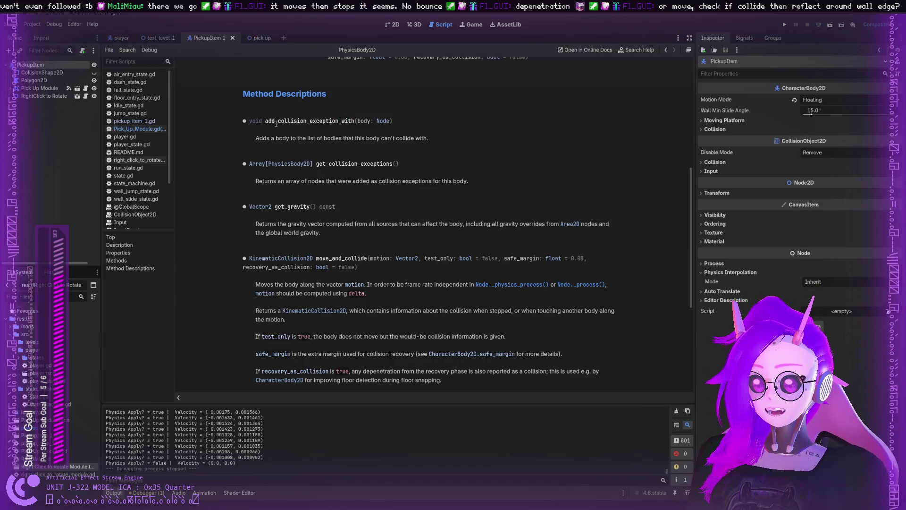
pyautogui.moveTo(272, 122); pyautogui.dragTo(346, 123)
pyautogui.click(347, 123)
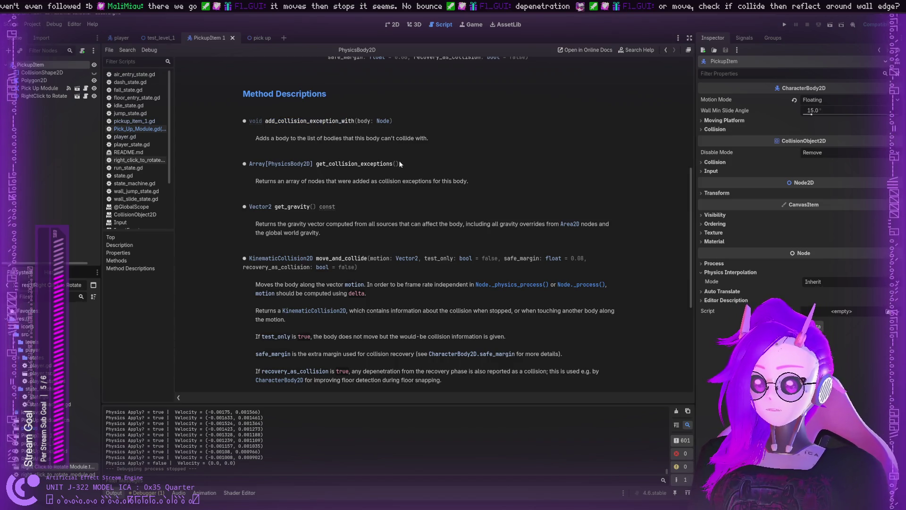
pyautogui.moveTo(390, 164); pyautogui.dragTo(322, 164)
pyautogui.click(335, 164)
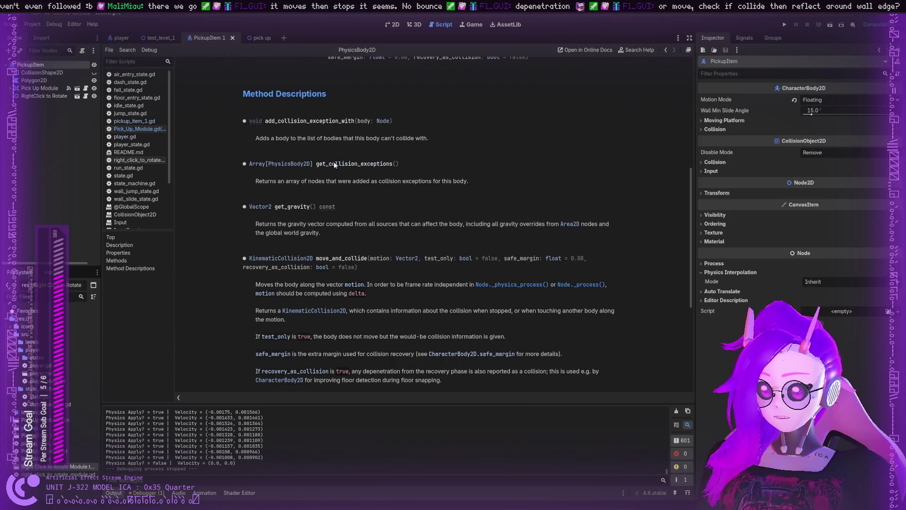
pyautogui.moveTo(278, 207); pyautogui.dragTo(310, 208)
pyautogui.click(309, 208)
# Check the move_and_collide entry, then view pickup_item_1.gd and jump_state.gd.
pyautogui.scroll(-2, 309, 208)
pyautogui.scroll(-2, 310, 208)
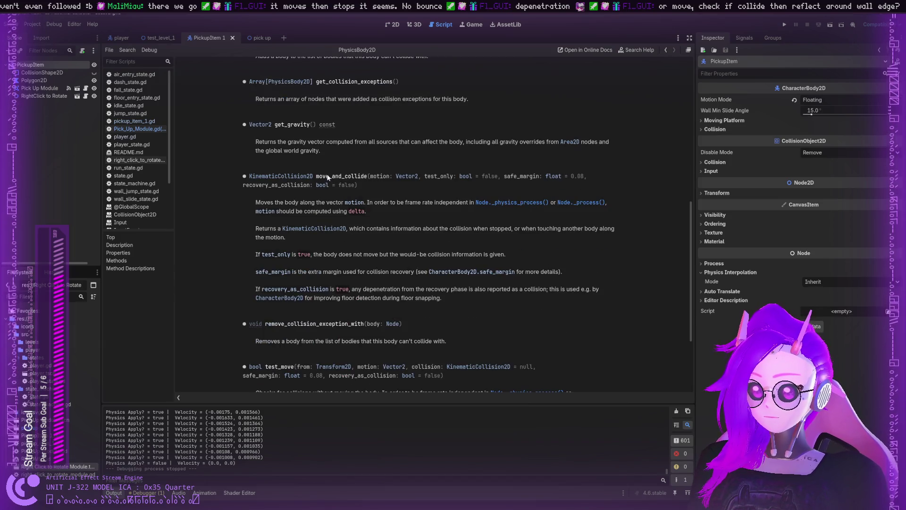
pyautogui.moveTo(327, 176); pyautogui.dragTo(357, 176)
pyautogui.click(354, 177)
pyautogui.scroll(6, 329, 185)
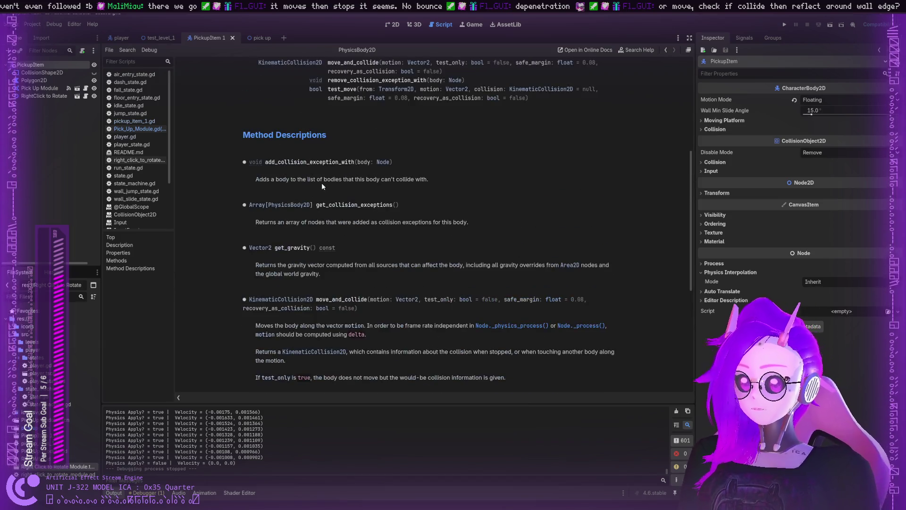
pyautogui.scroll(4, 324, 181)
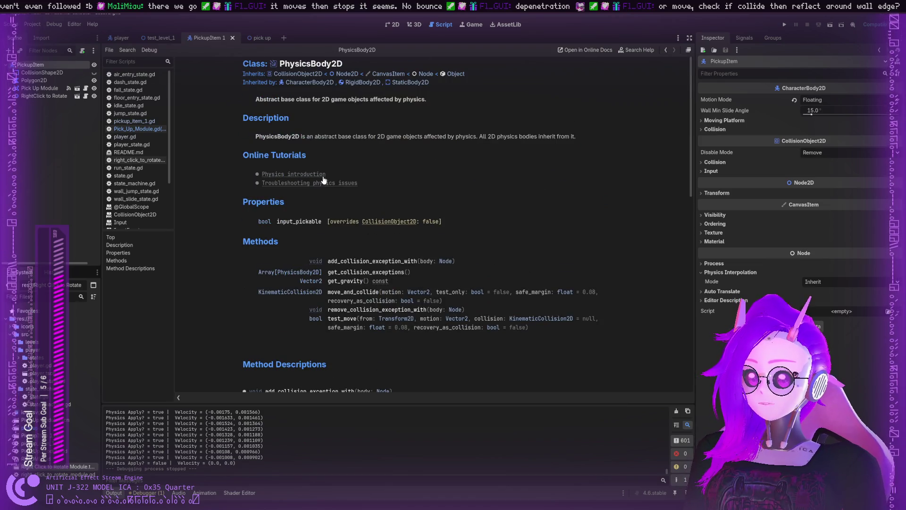
pyautogui.scroll(-3, 297, 143)
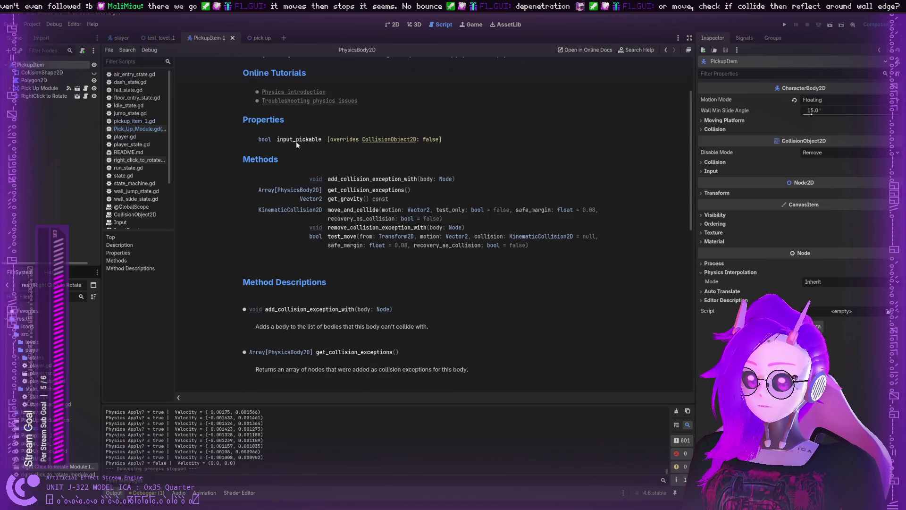
pyautogui.scroll(-8, 299, 147)
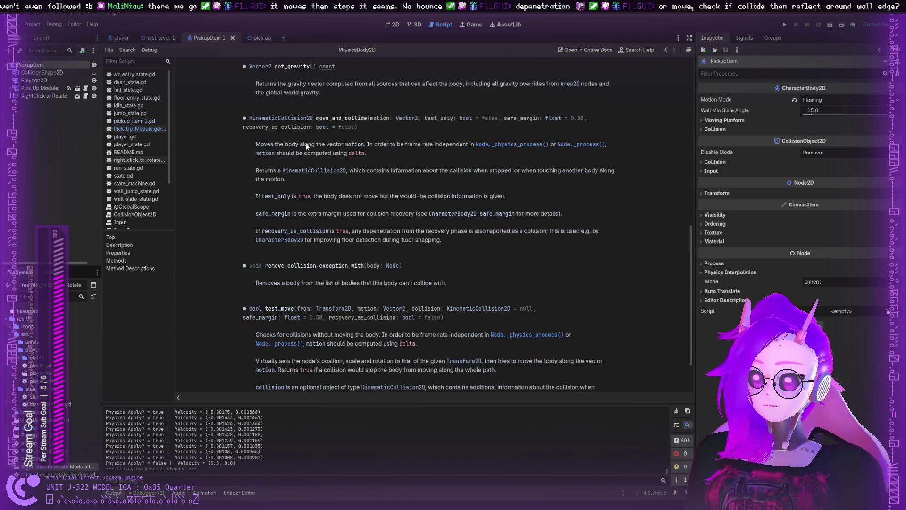
pyautogui.click(140, 119)
pyautogui.click(148, 113)
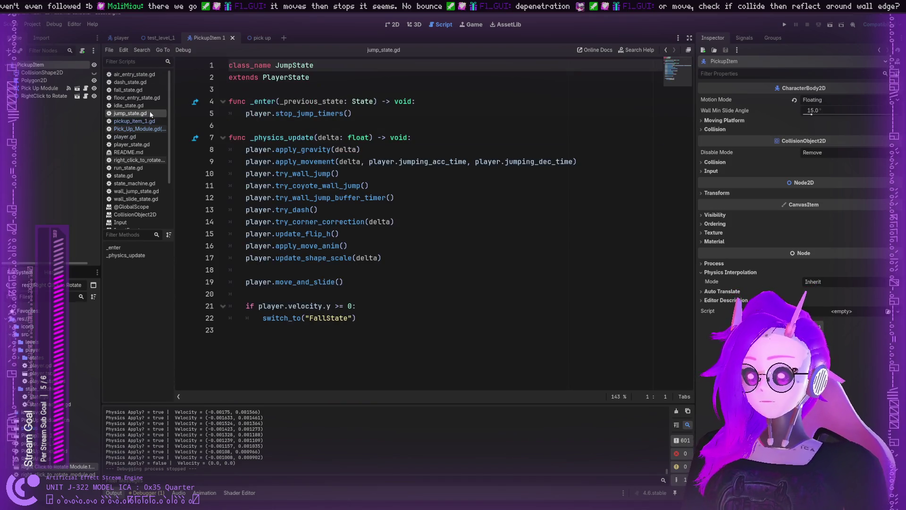
# Switch to Pick_Up_Module.gd and erase move_and_collide from line 41, leaving 'if Pick_Up_Target.()'.
pyautogui.click(146, 122)
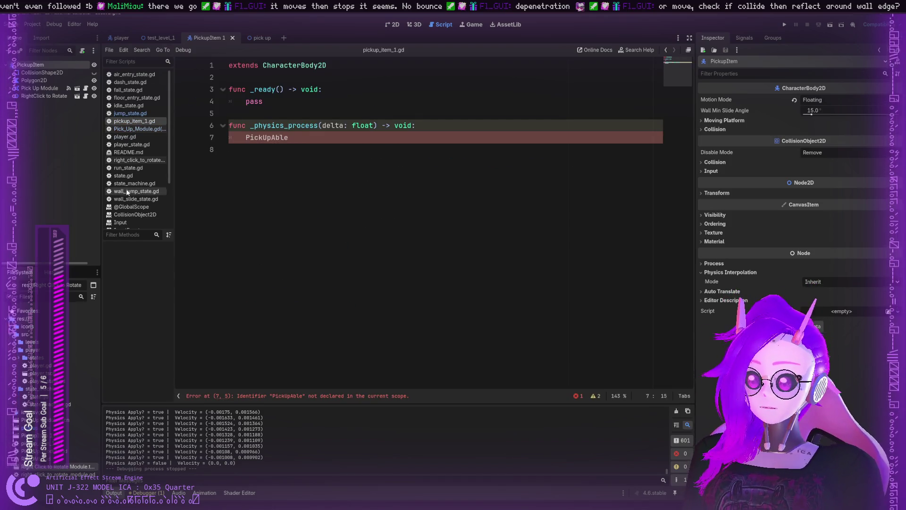
pyautogui.click(141, 163)
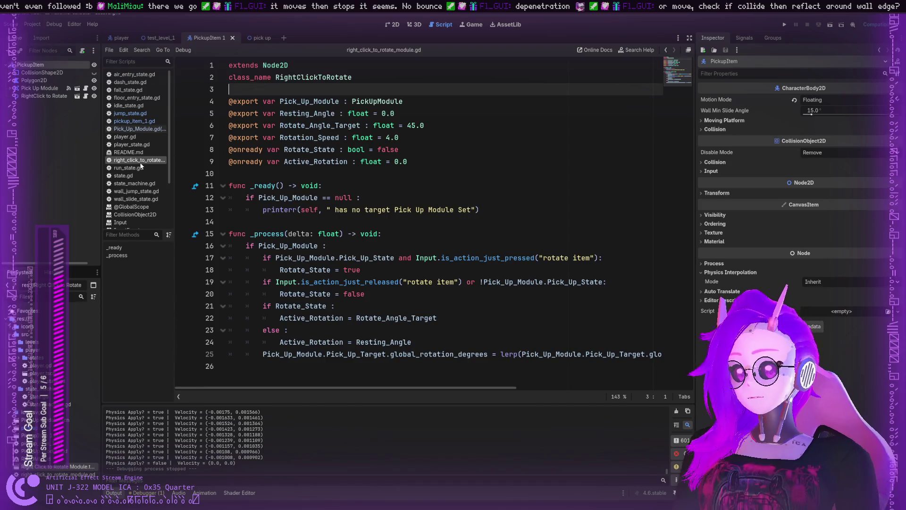
pyautogui.click(142, 129)
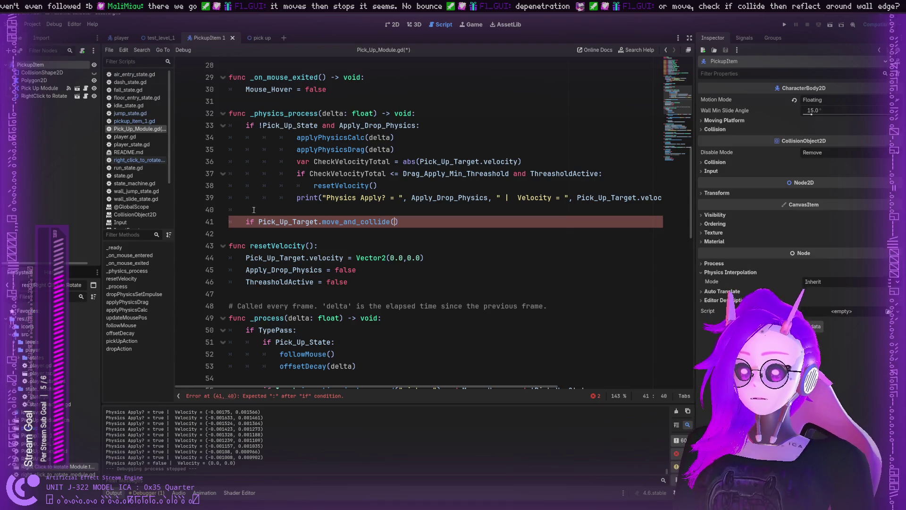
pyautogui.click(379, 221)
pyautogui.click(395, 222)
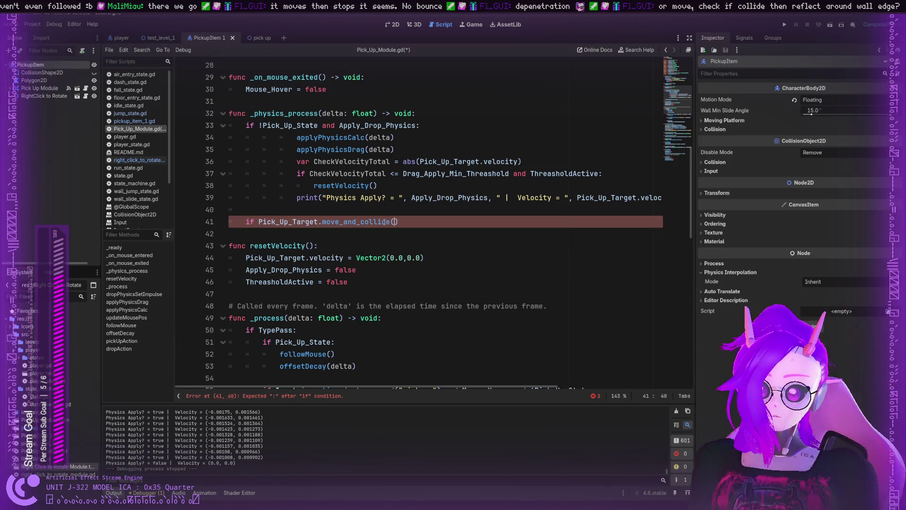
pyautogui.click(389, 221)
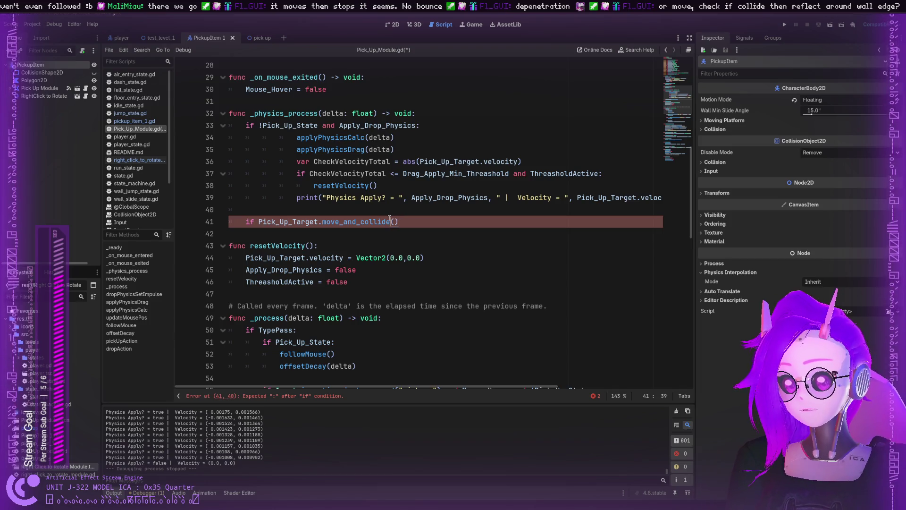
pyautogui.press('BackSpace')
pyautogui.press('BackSpace')
pyautogui.press('BackSpace')
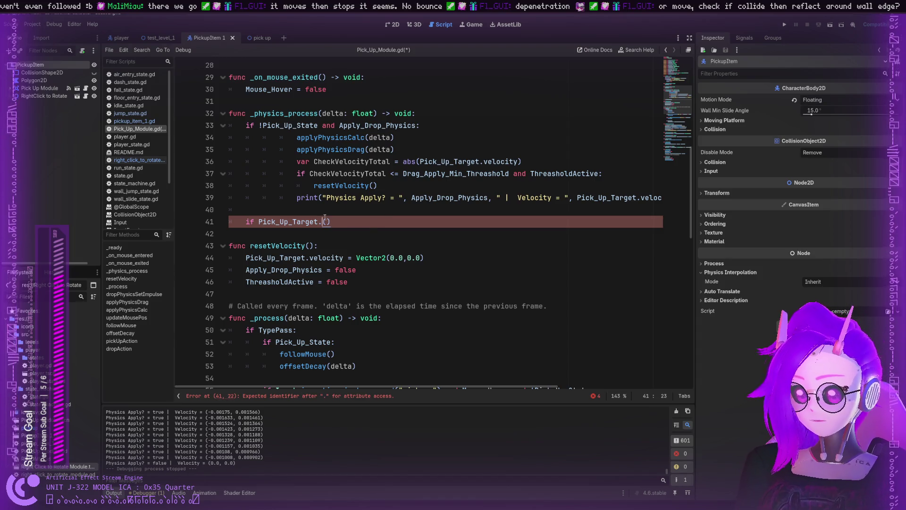
# List Pick_Up_Target's members with Ctrl+Space, scroll through them, then dismiss the list.
pyautogui.hotkey('ctrl', 'space')
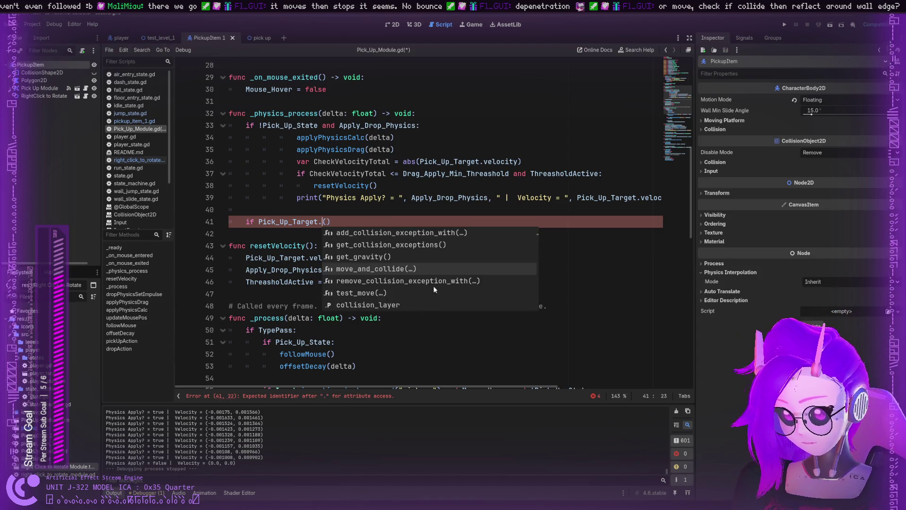
pyautogui.scroll(-1, 427, 270)
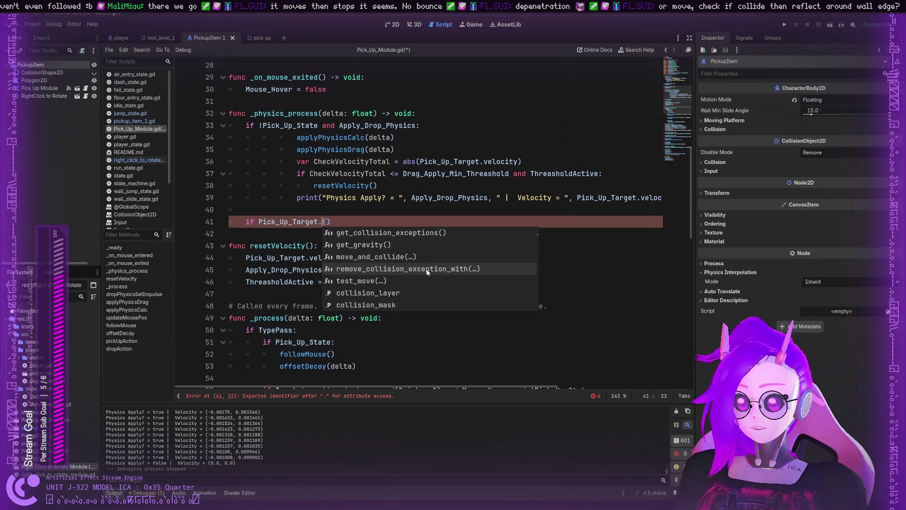
pyautogui.scroll(-5, 427, 270)
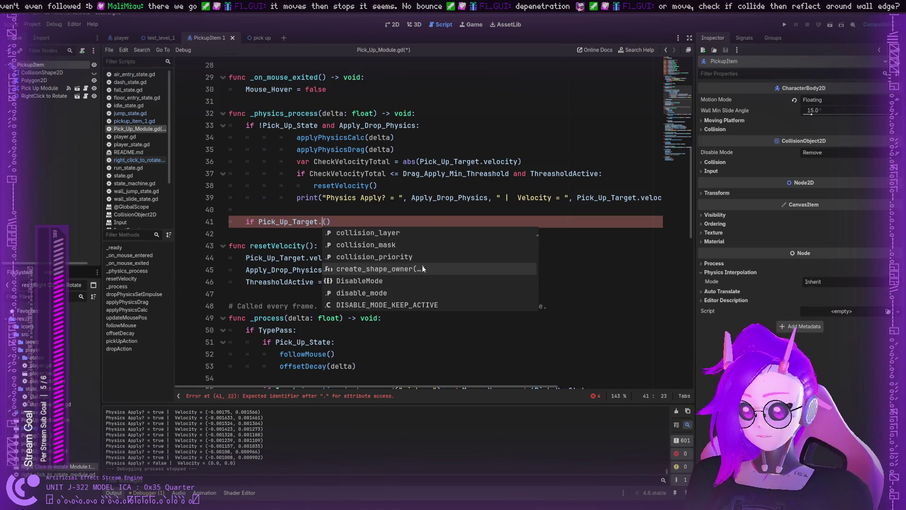
pyautogui.scroll(1, 424, 265)
pyautogui.scroll(-5, 423, 253)
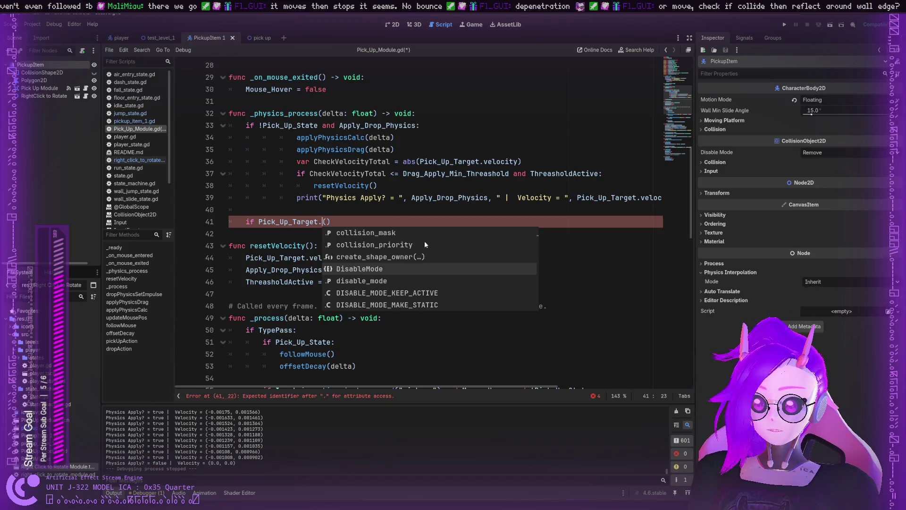
pyautogui.scroll(-3, 435, 240)
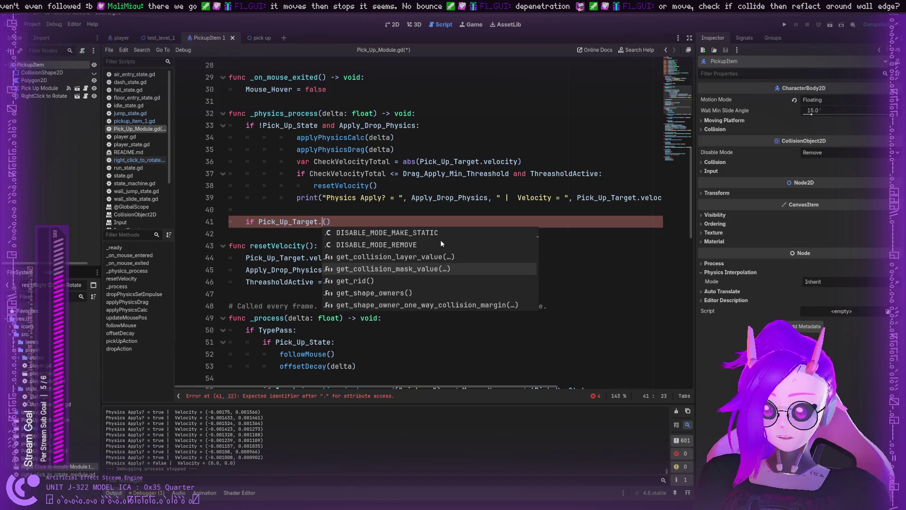
pyautogui.scroll(-2, 450, 239)
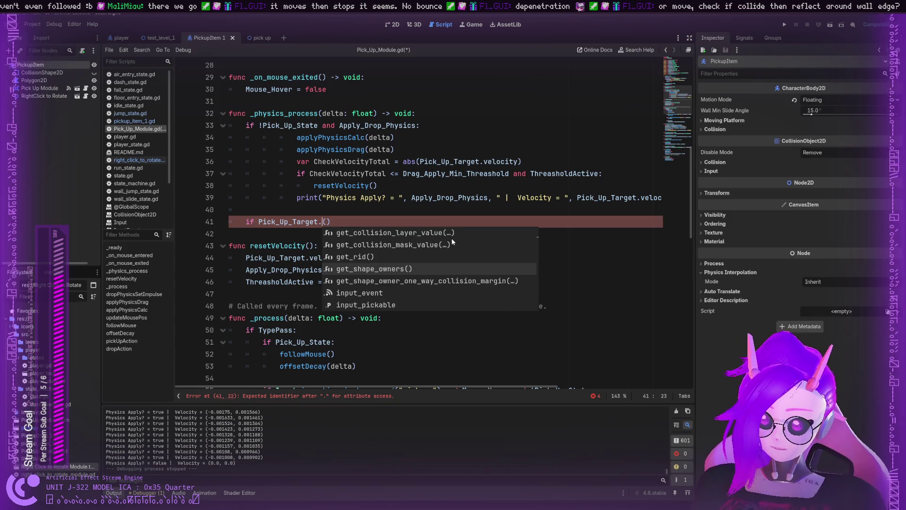
pyautogui.scroll(-1, 386, 291)
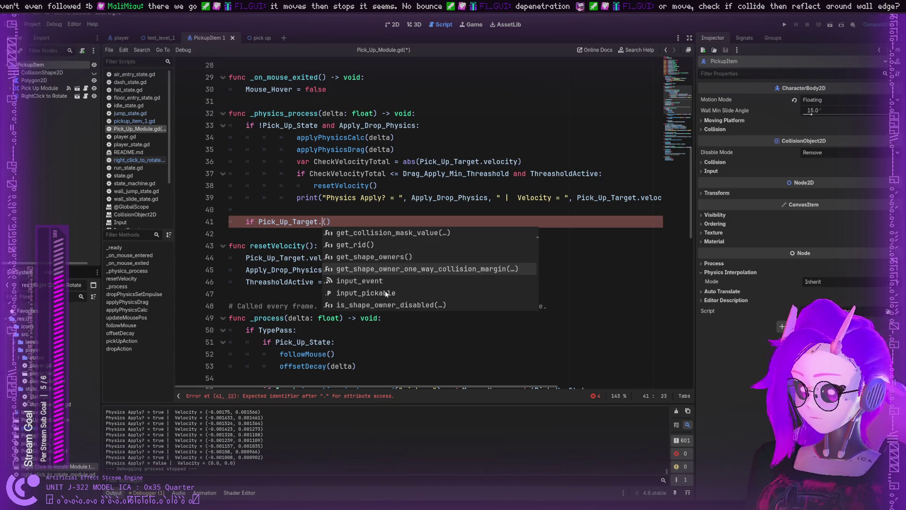
pyautogui.scroll(-2, 384, 294)
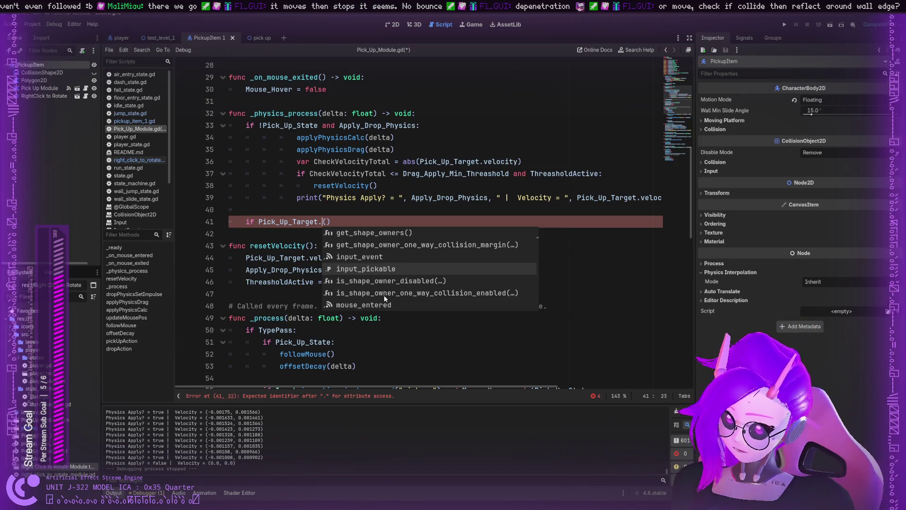
pyautogui.scroll(-2, 385, 292)
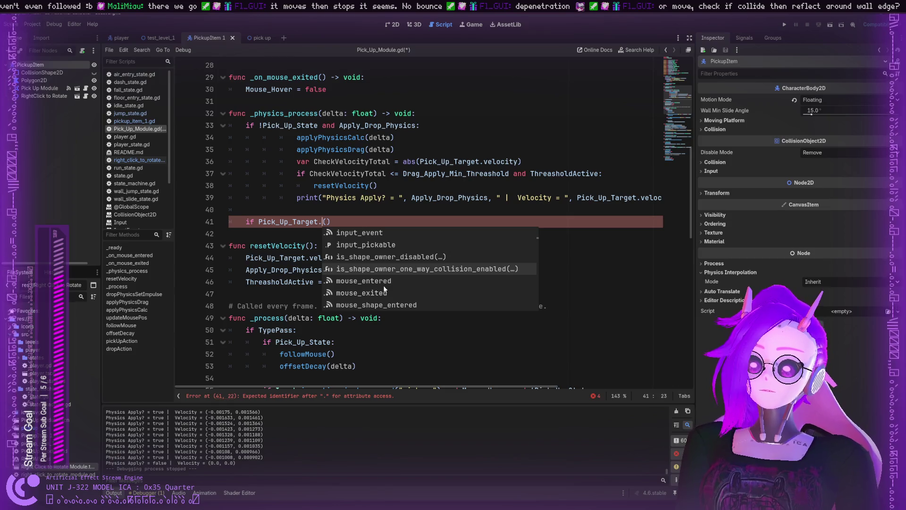
pyautogui.scroll(-5, 385, 290)
pyautogui.scroll(-1, 383, 288)
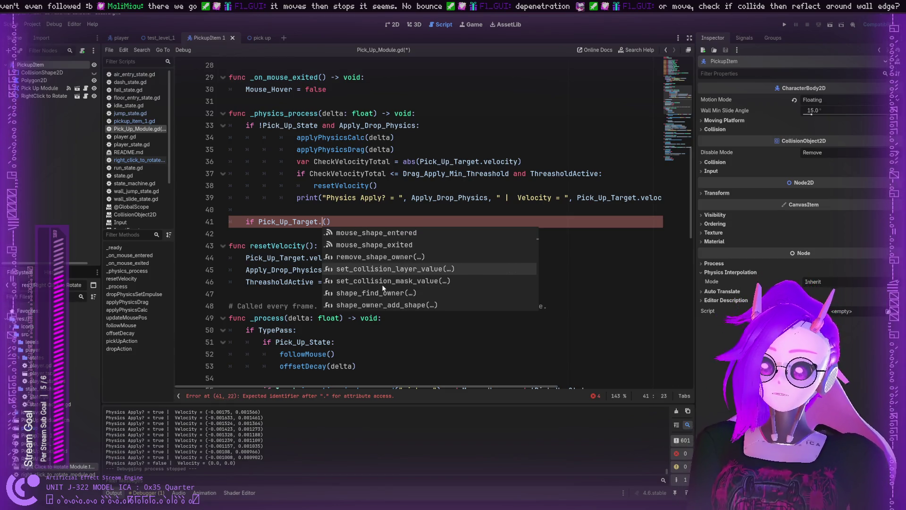
pyautogui.scroll(-9, 381, 283)
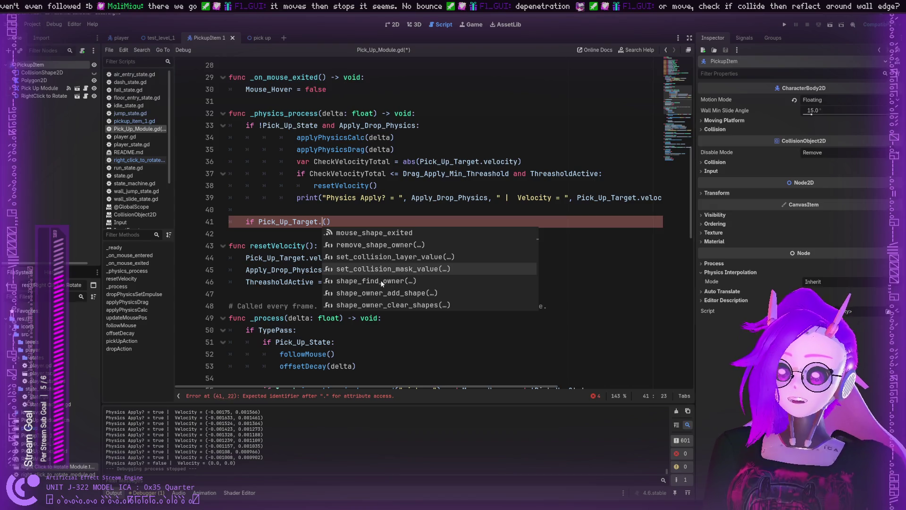
pyautogui.scroll(-6, 380, 280)
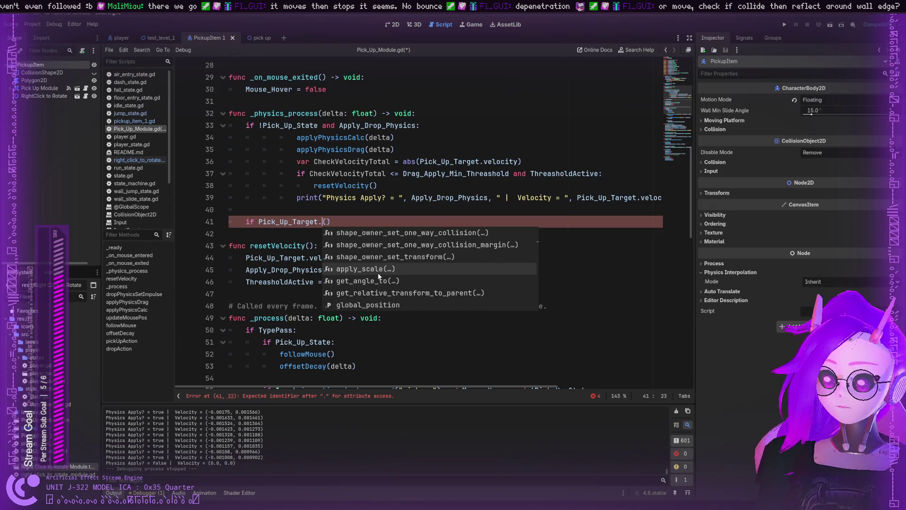
pyautogui.scroll(-1, 376, 279)
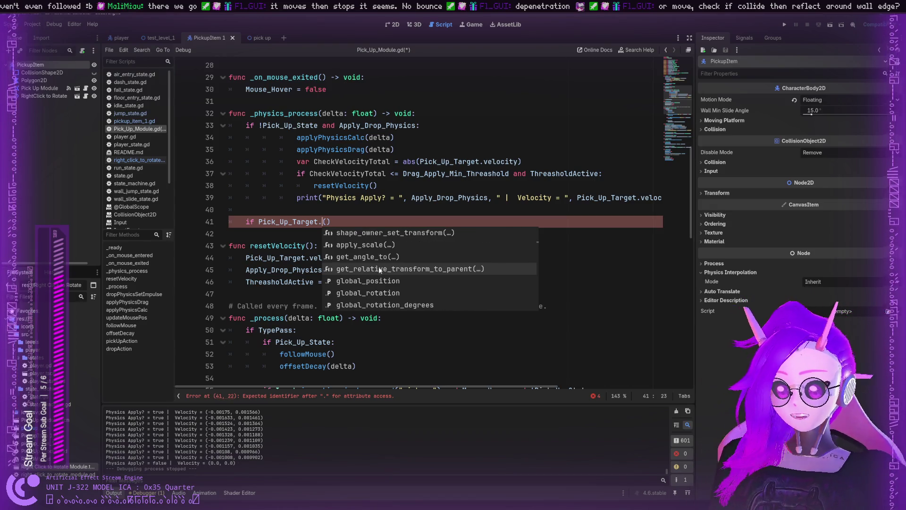
pyautogui.scroll(-1, 402, 269)
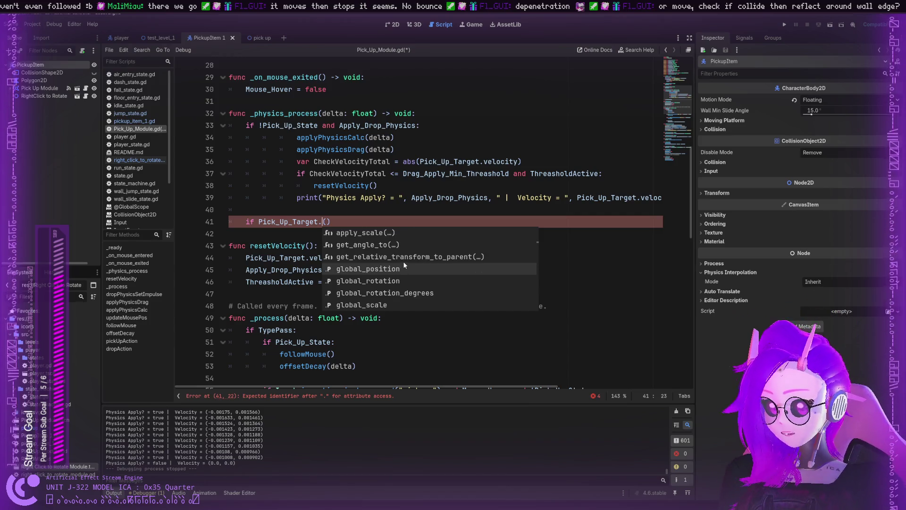
pyautogui.scroll(1, 407, 269)
pyautogui.scroll(-1, 410, 271)
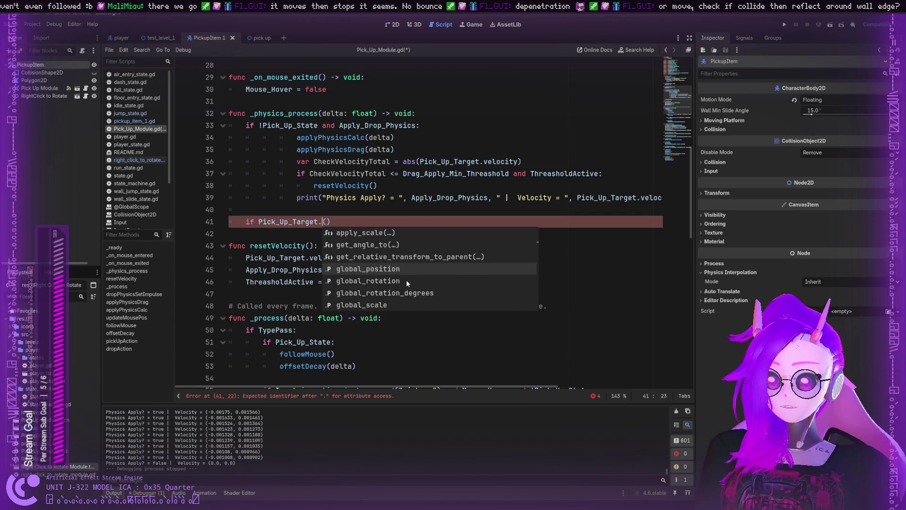
pyautogui.scroll(-1, 407, 265)
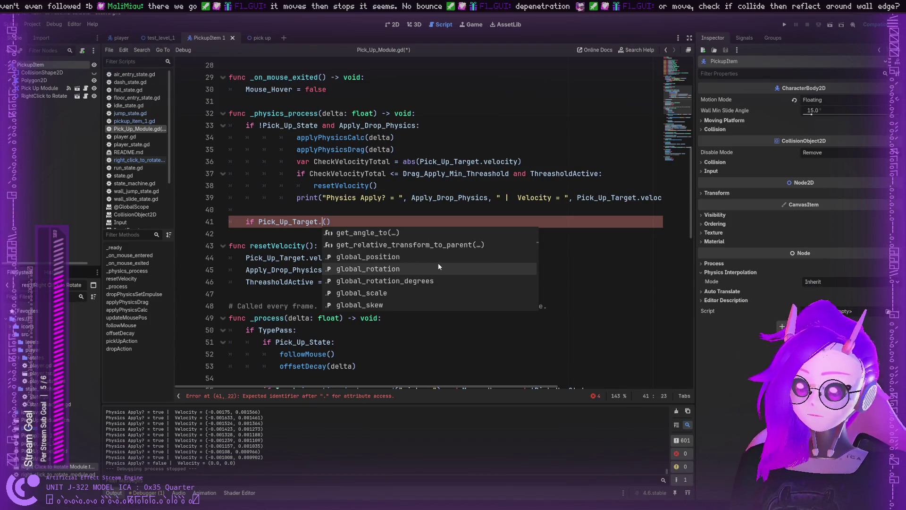
pyautogui.scroll(-6, 440, 261)
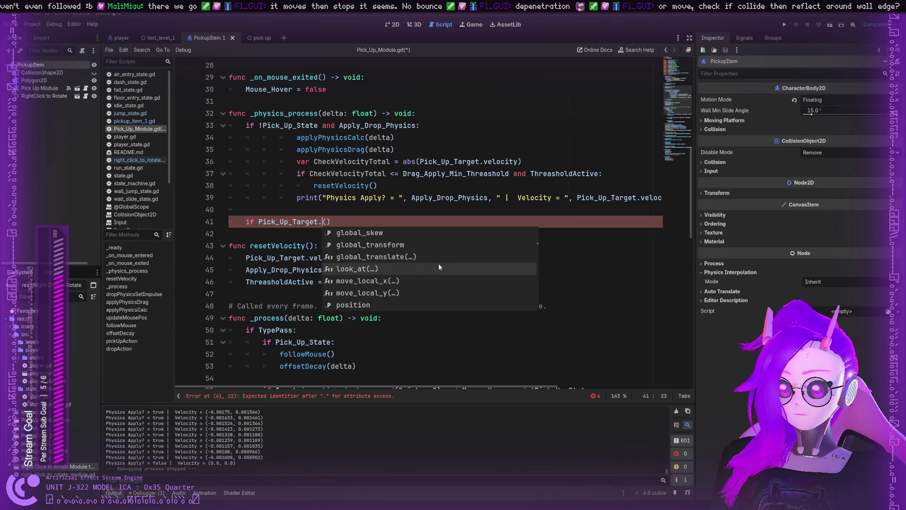
pyautogui.scroll(-3, 424, 281)
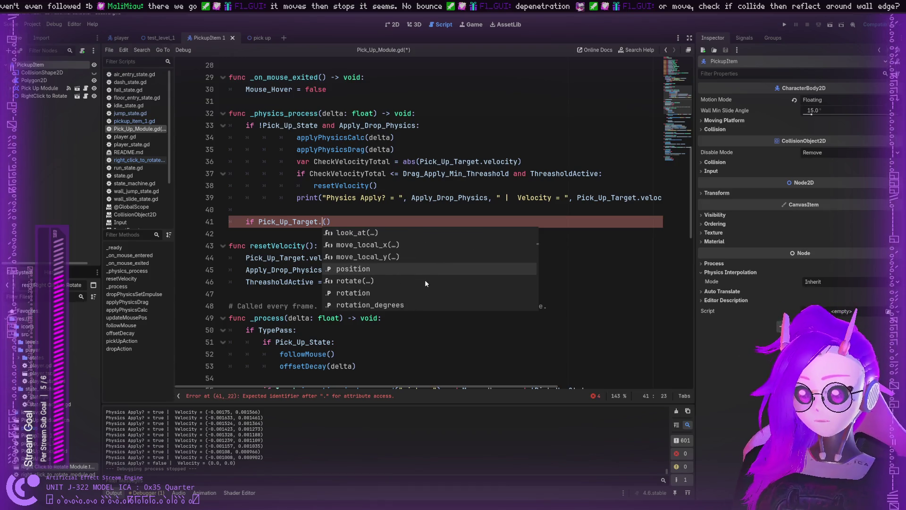
pyautogui.scroll(2, 425, 279)
pyautogui.scroll(-3, 424, 282)
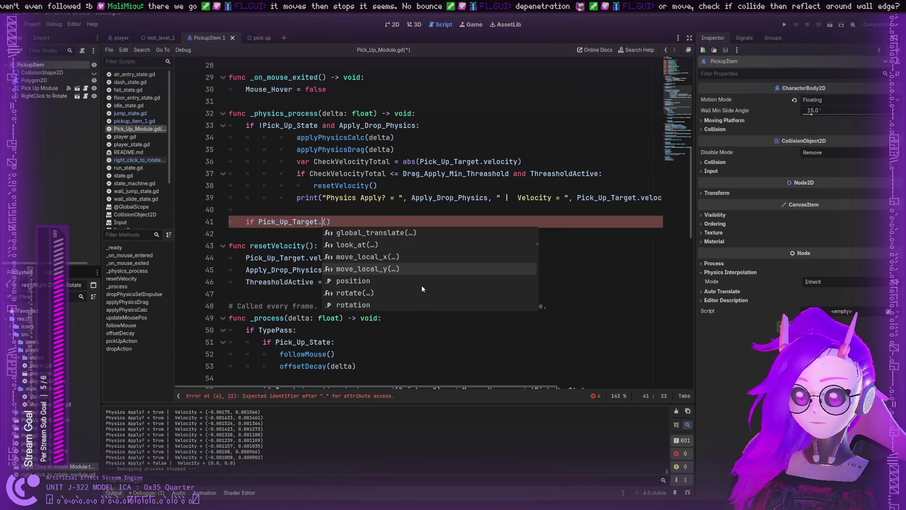
pyautogui.scroll(-5, 419, 290)
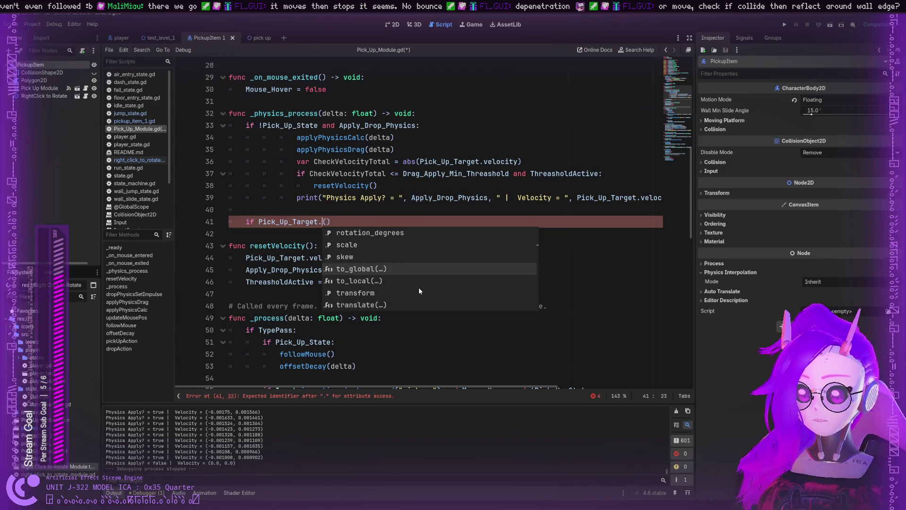
pyautogui.scroll(-7, 410, 296)
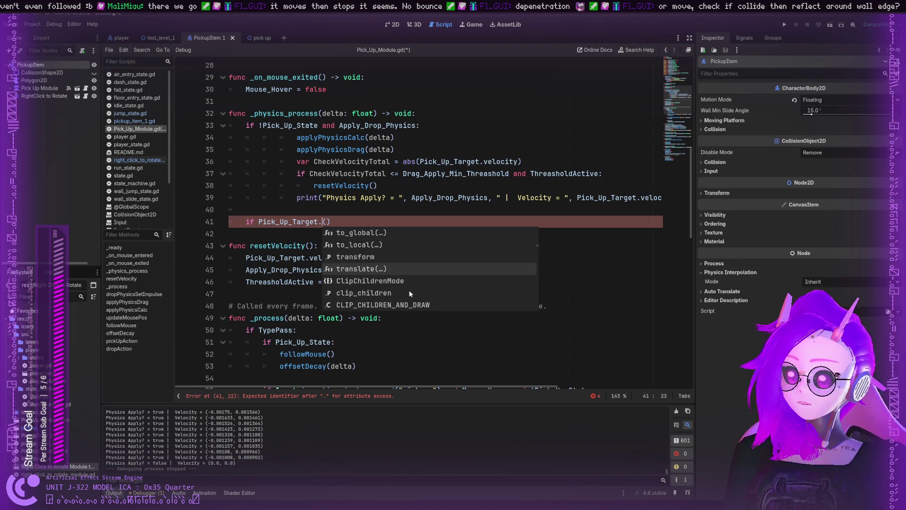
pyautogui.scroll(-3, 409, 294)
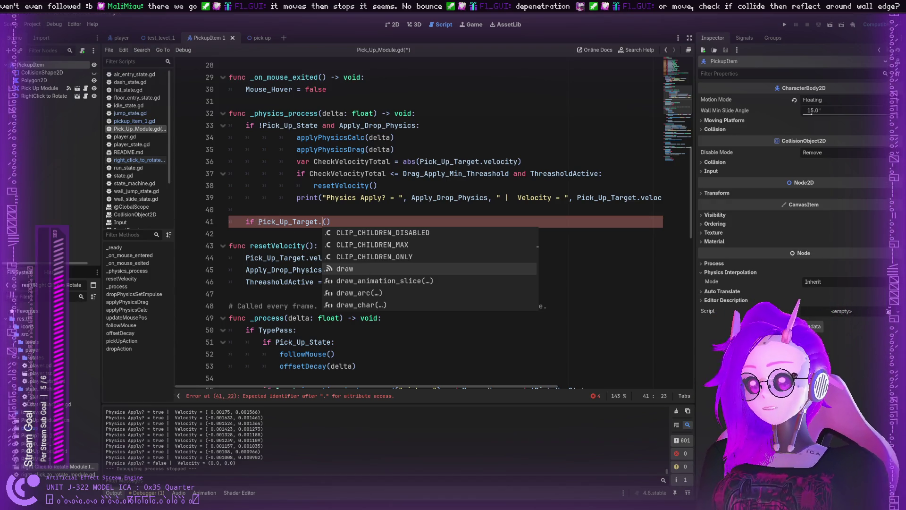
pyautogui.click(255, 222)
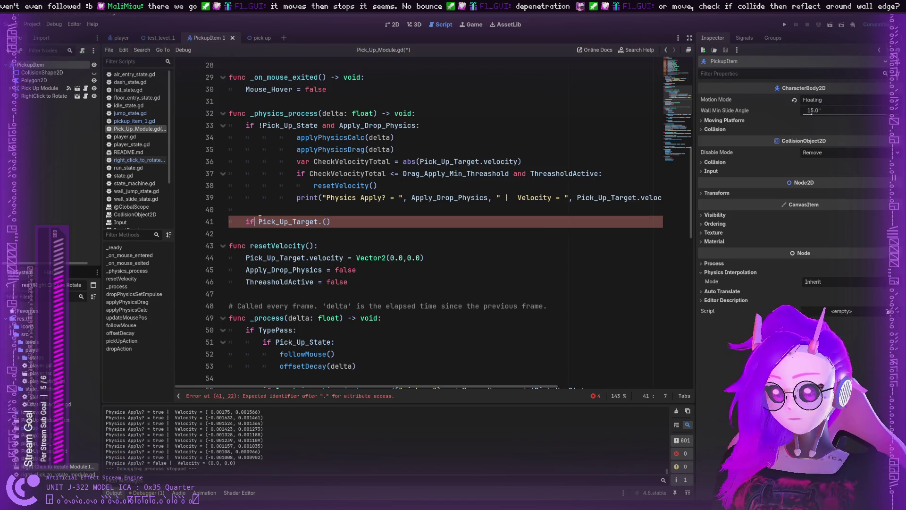
# Clear line 41 and paste Pick_Up_Target onto a new line after applyPhysicsCalc.
pyautogui.press('BackSpace')
pyautogui.press('BackSpace')
pyautogui.press('BackSpace')
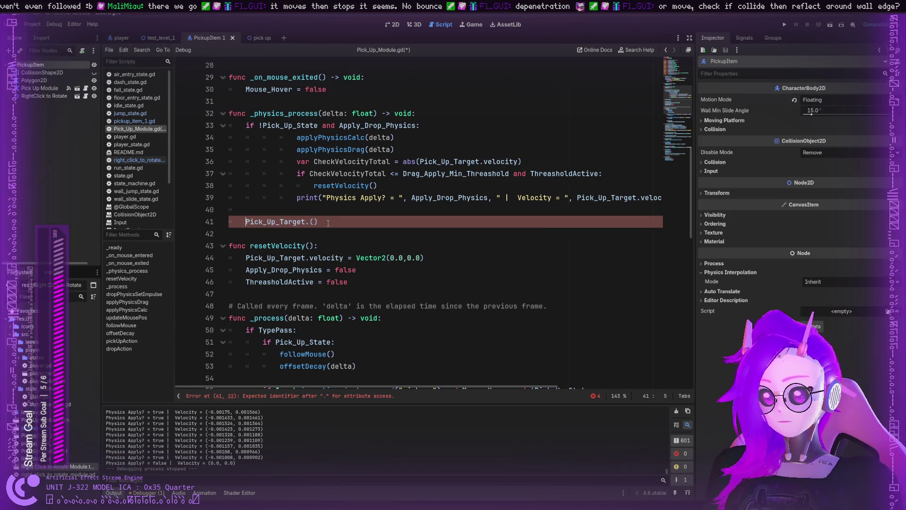
pyautogui.moveTo(319, 221); pyautogui.dragTo(245, 221)
pyautogui.press('BackSpace')
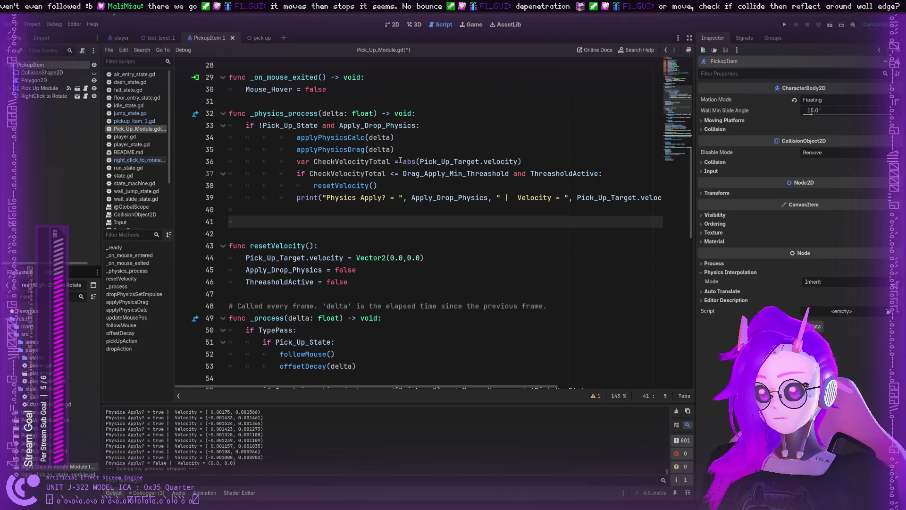
pyautogui.click(410, 147)
pyautogui.click(413, 137)
pyautogui.press('Return')
pyautogui.hotkey('ctrl', 'v')
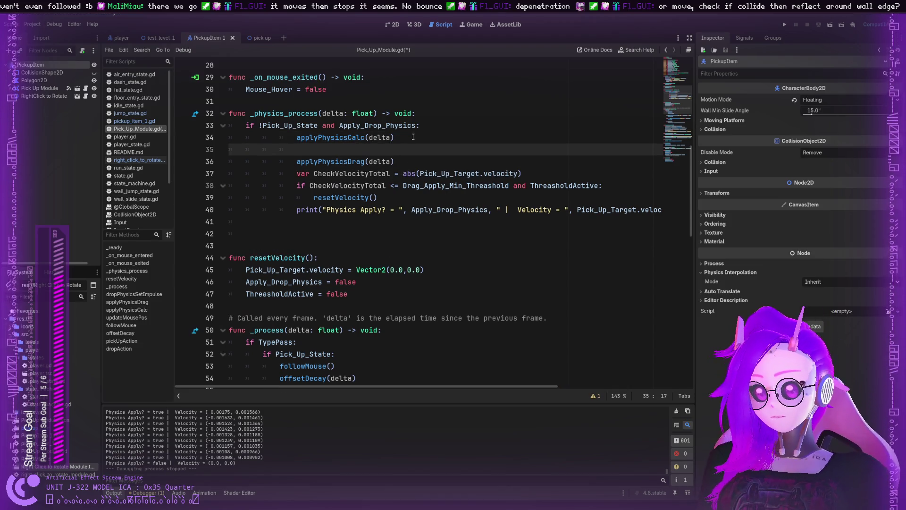
pyautogui.press('BackSpace')
pyautogui.press('BackSpace')
pyautogui.write('Pick_Up_Target.')
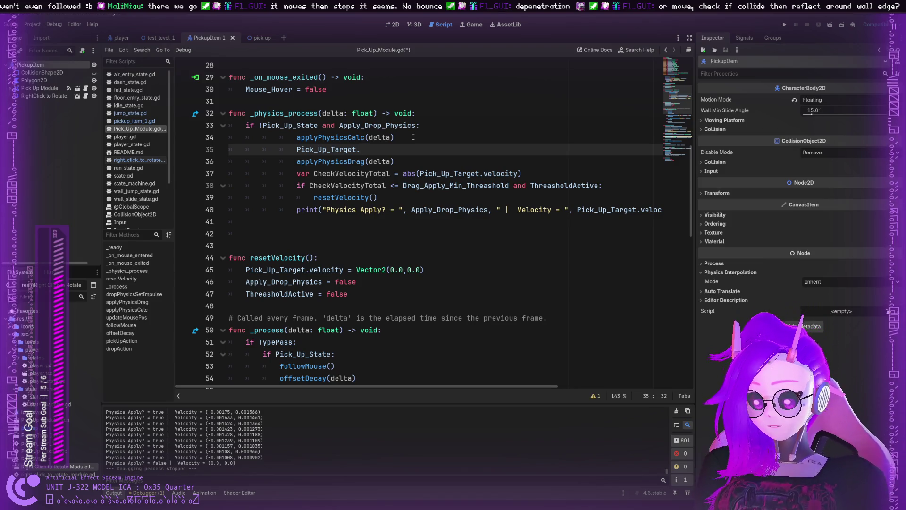
# Complete the new line as a Pick_Up_Target.move_and_collide call.
pyautogui.write('move_and')
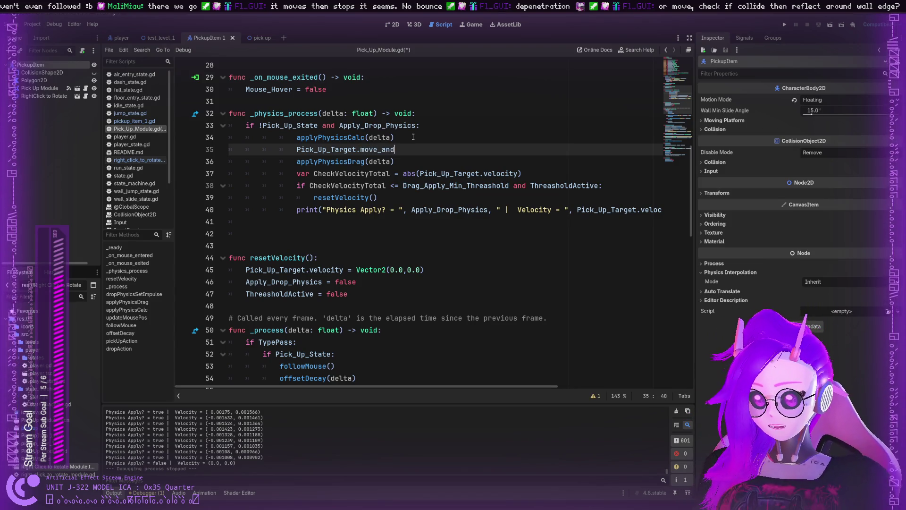
pyautogui.write('_')
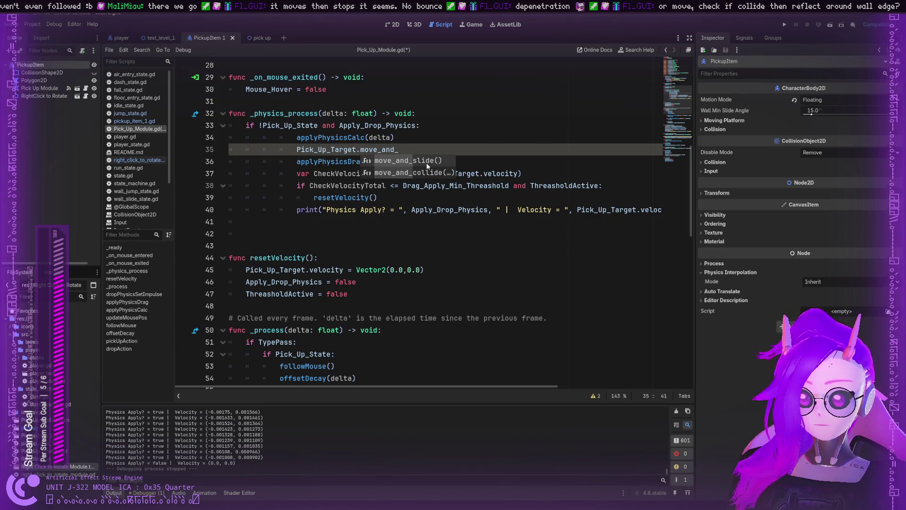
pyautogui.click(426, 162)
pyautogui.click(409, 150)
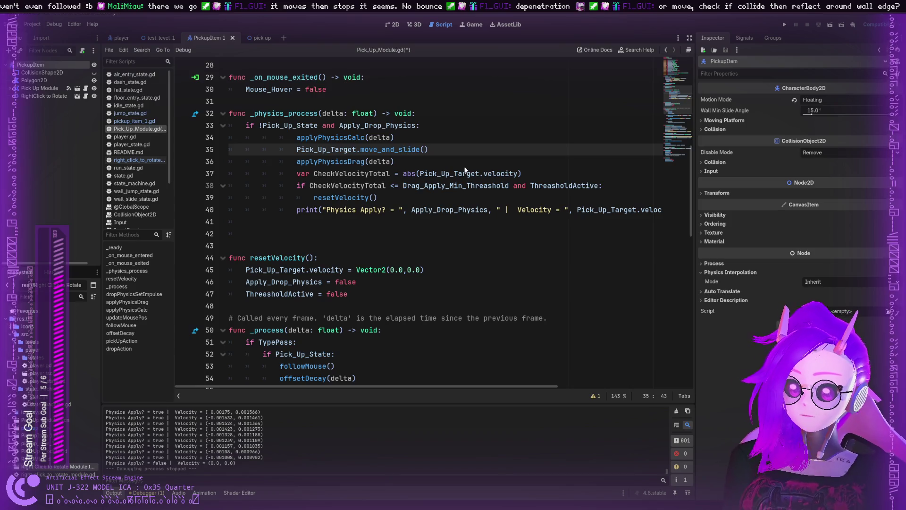
pyautogui.press('Delete')
pyautogui.press('Delete')
pyautogui.press('Delete')
pyautogui.press('BackSpace')
pyautogui.press('BackSpace')
pyautogui.write('collide')
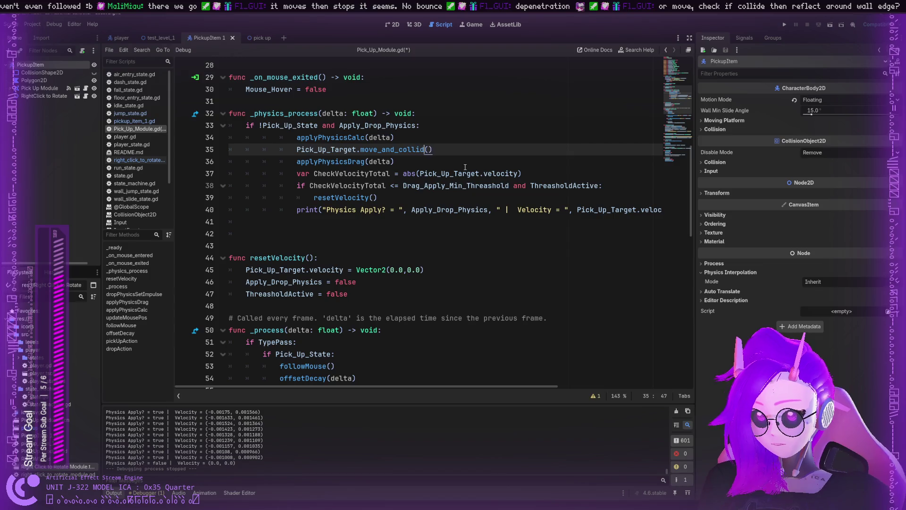
pyautogui.press('Return')
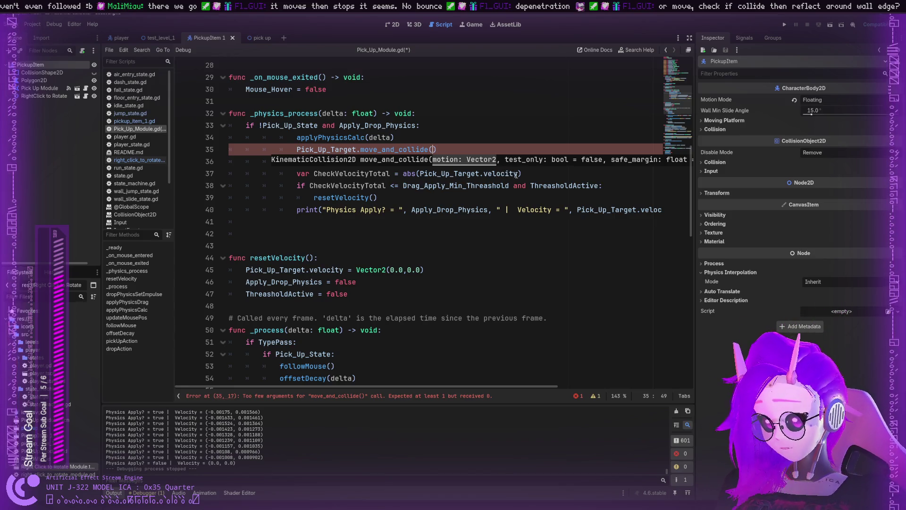
# Pass Pick_Up_Target.velocity, copied from line 37, as move_and_collide's argument.
pyautogui.moveTo(518, 174); pyautogui.dragTo(419, 173)
pyautogui.hotkey('ctrl', 'c')
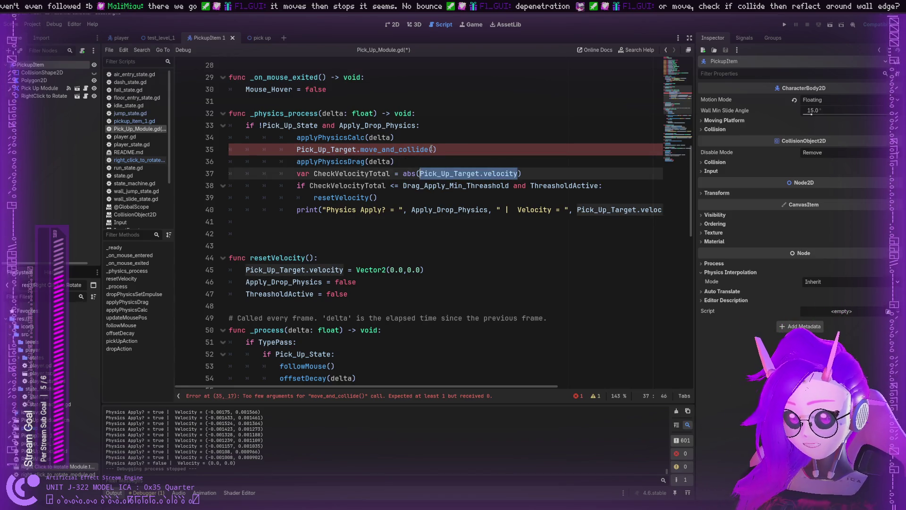
pyautogui.click(433, 149)
pyautogui.hotkey('ctrl', 'v')
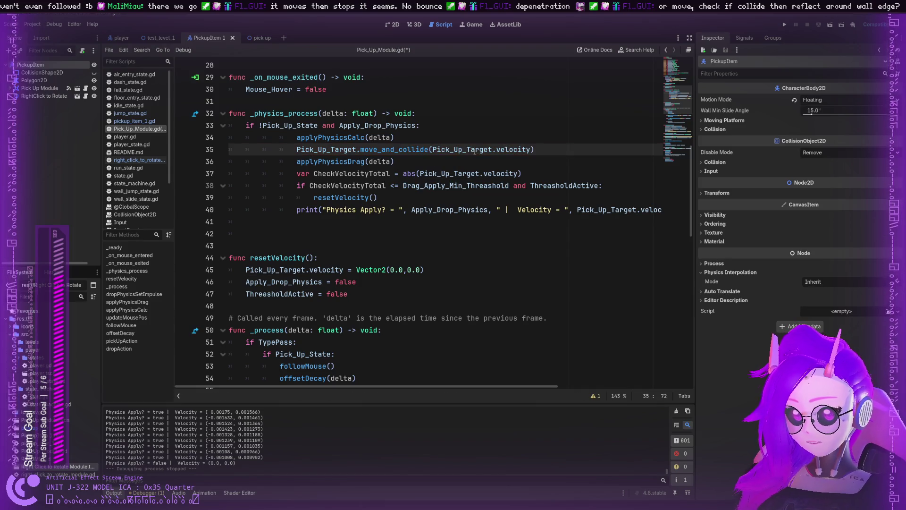
pyautogui.write(',')
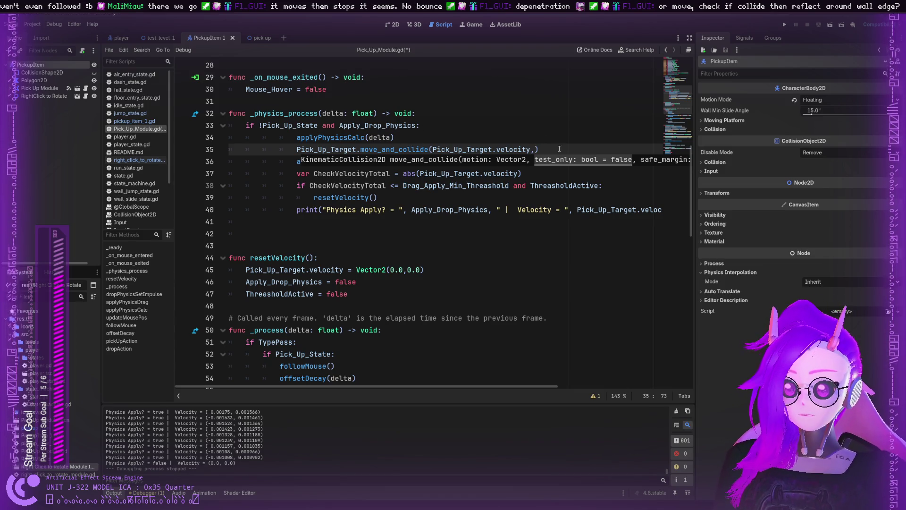
pyautogui.press('BackSpace')
# Append '-> KinematicColision2D' to the call and look up the KinematicCollision2D docs.
pyautogui.scroll(1, 558, 149)
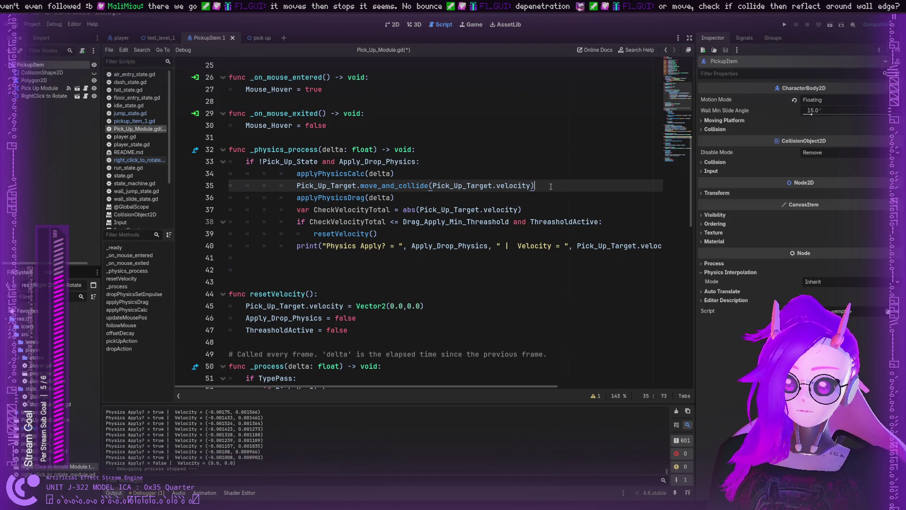
pyautogui.write(' -> 0I')
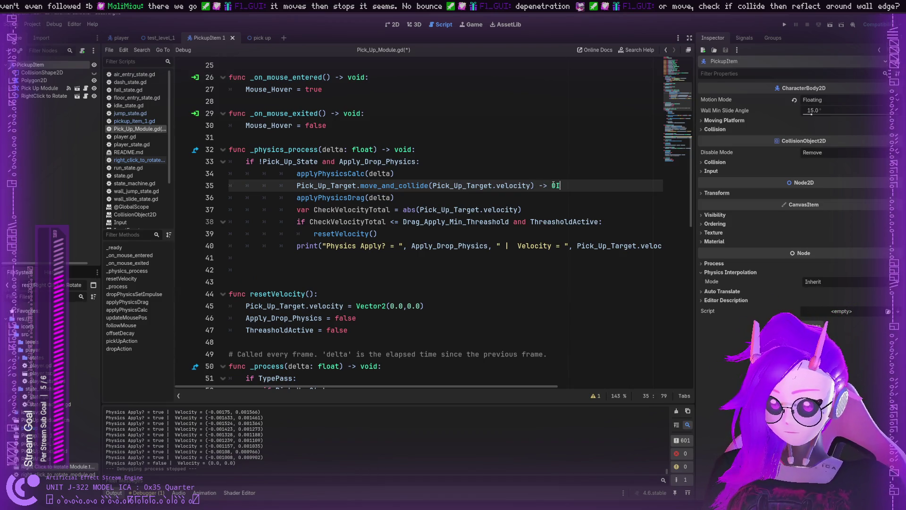
pyautogui.press('BackSpace')
pyautogui.press('BackSpace')
pyautogui.write('Com')
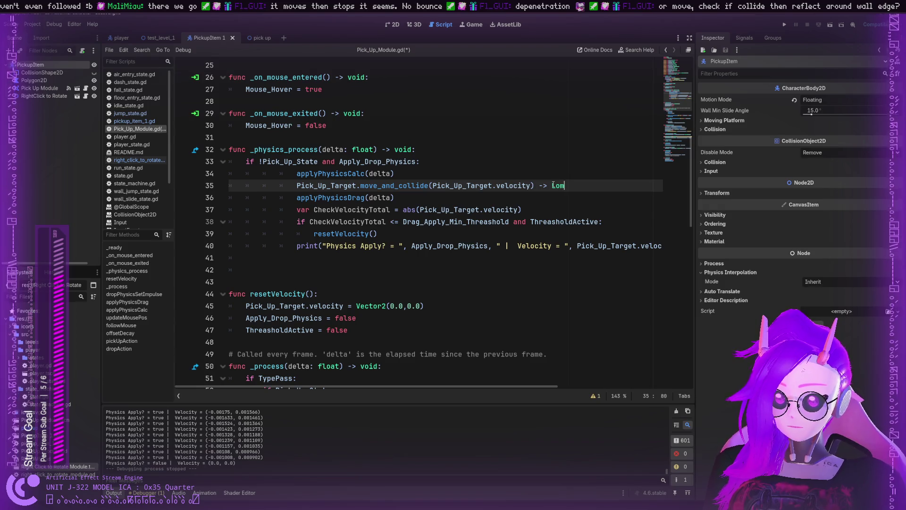
pyautogui.press('BackSpace')
pyautogui.press('BackSpace')
pyautogui.press('BackSpace')
pyautogui.write('Kini')
pyautogui.press('BackSpace')
pyautogui.write('ematicColision2D')
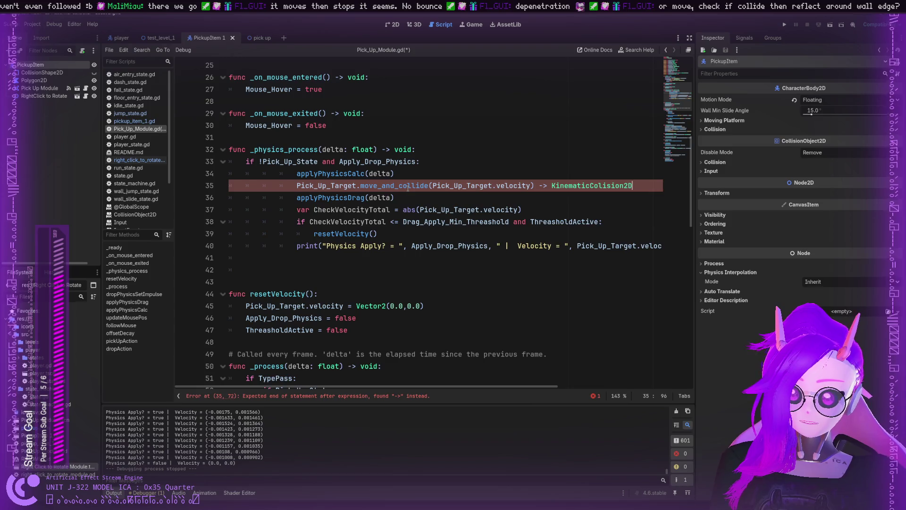
pyautogui.keyDown('ctrl'); pyautogui.click(540, 188); pyautogui.keyUp('ctrl')
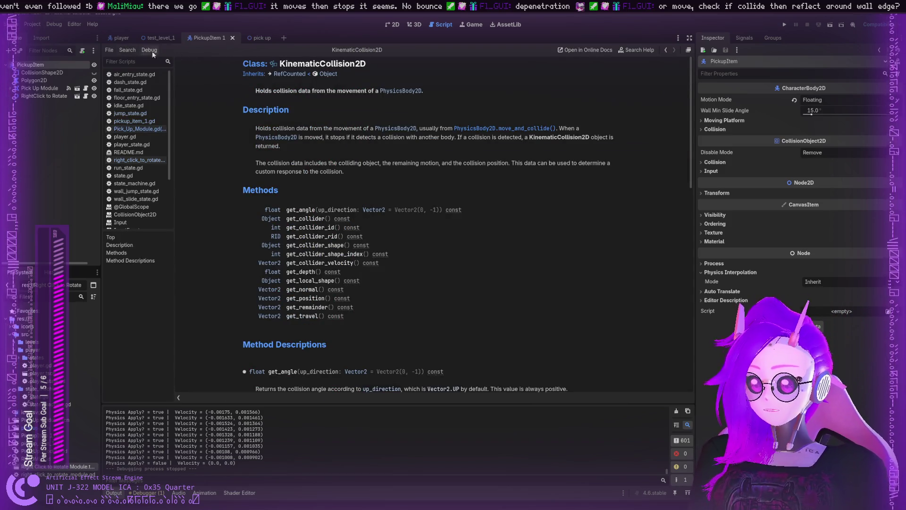
# Correct the spelling to KinematicCollision2D, end line 35 with ':' and add a pass line.
pyautogui.click(133, 121)
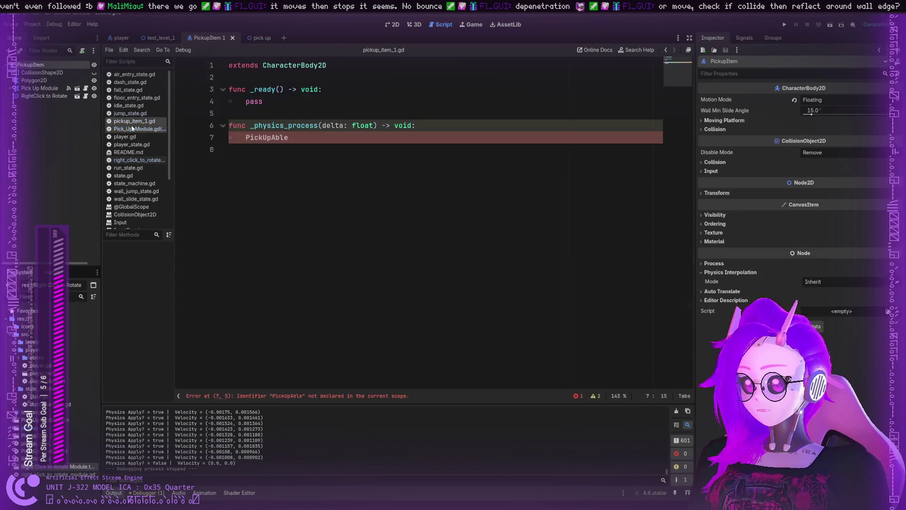
pyautogui.click(140, 129)
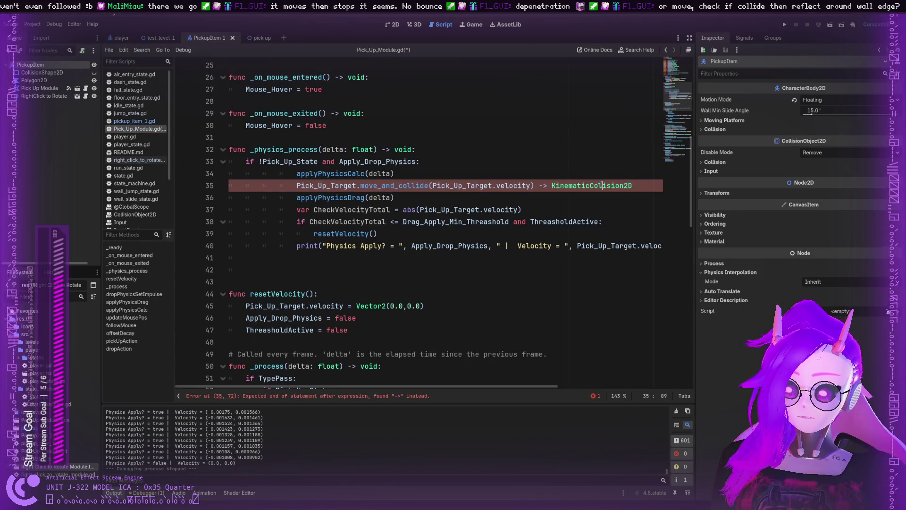
pyautogui.write('l')
pyautogui.click(638, 185)
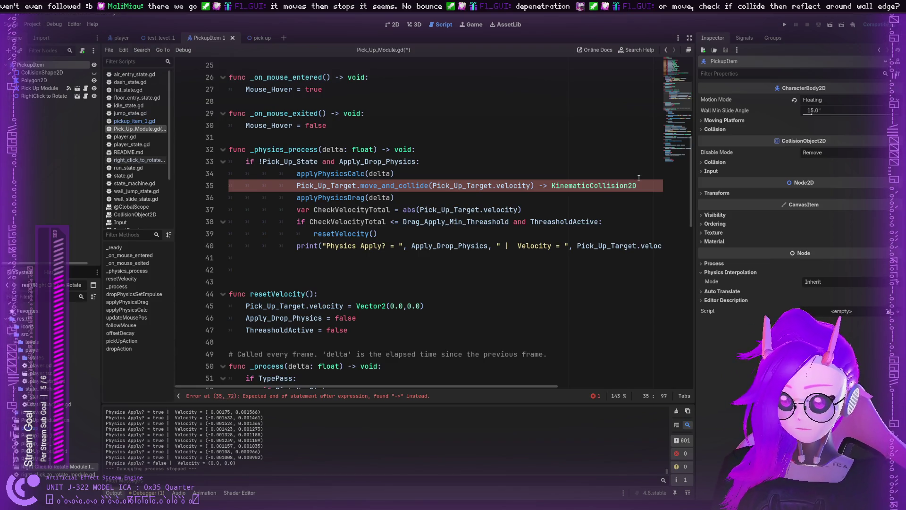
pyautogui.write(':')
pyautogui.press('Return')
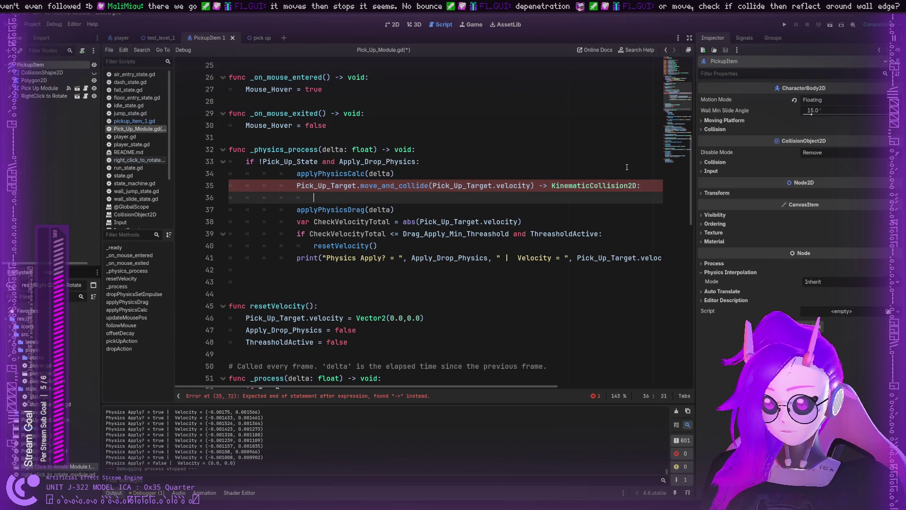
pyautogui.write('pass')
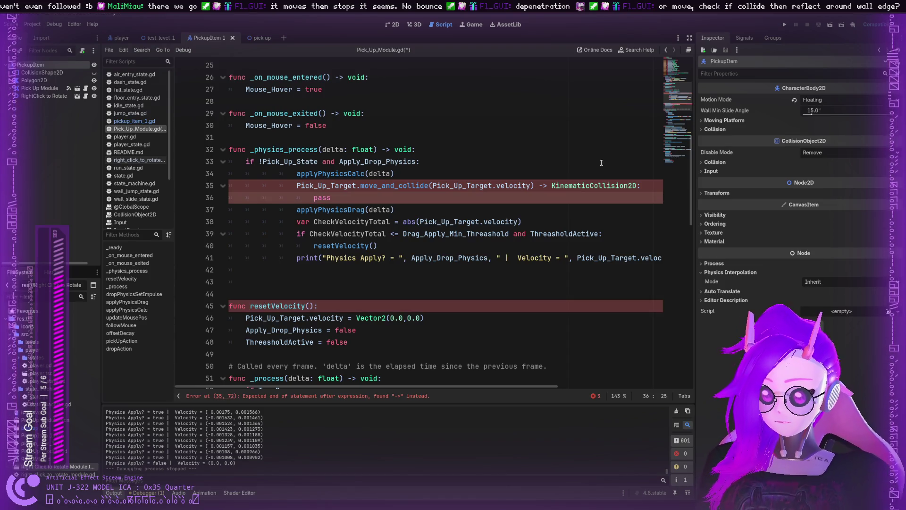
pyautogui.click(586, 185)
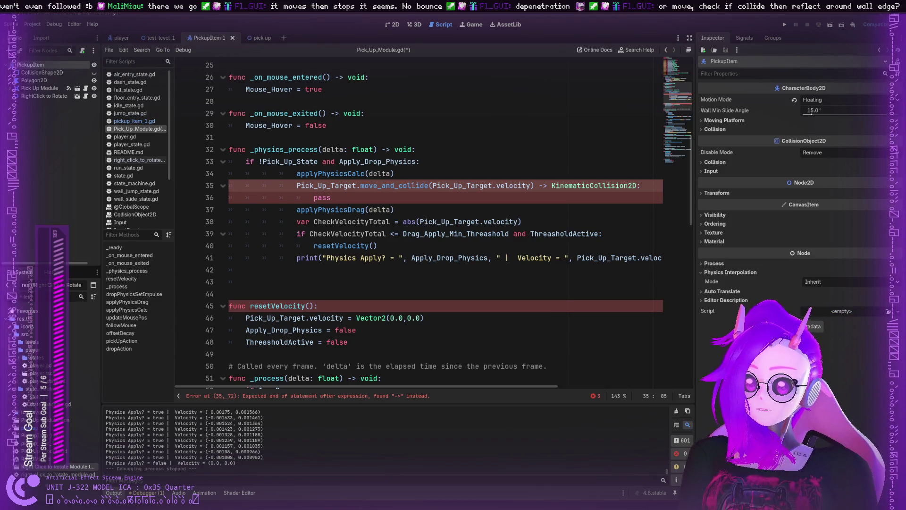
pyautogui.moveTo(638, 186); pyautogui.dragTo(534, 185)
# Delete ' -> KinematicCollision2D:' and the pass line, leaving move_and_collide(Pick_Up_Target.velocity).
pyautogui.press('BackSpace')
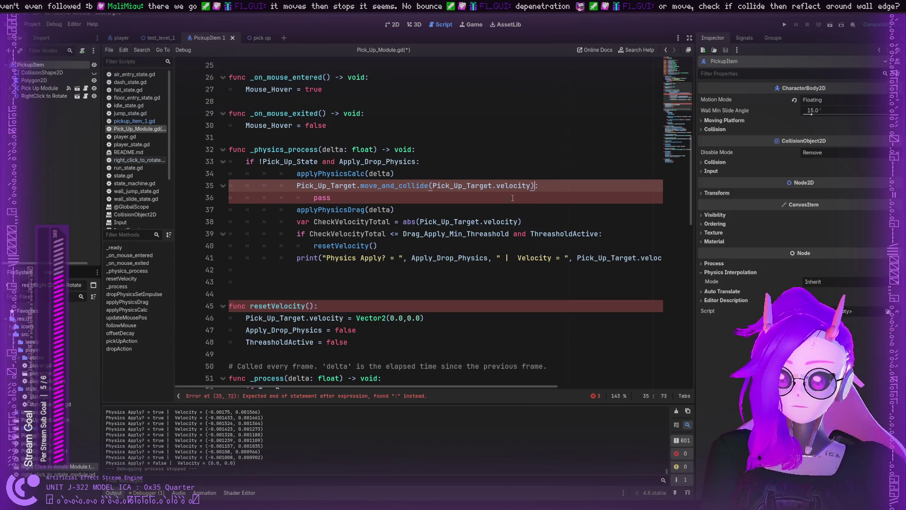
pyautogui.click(498, 198)
pyautogui.press('BackSpace')
pyautogui.press('BackSpace')
pyautogui.press('BackSpace')
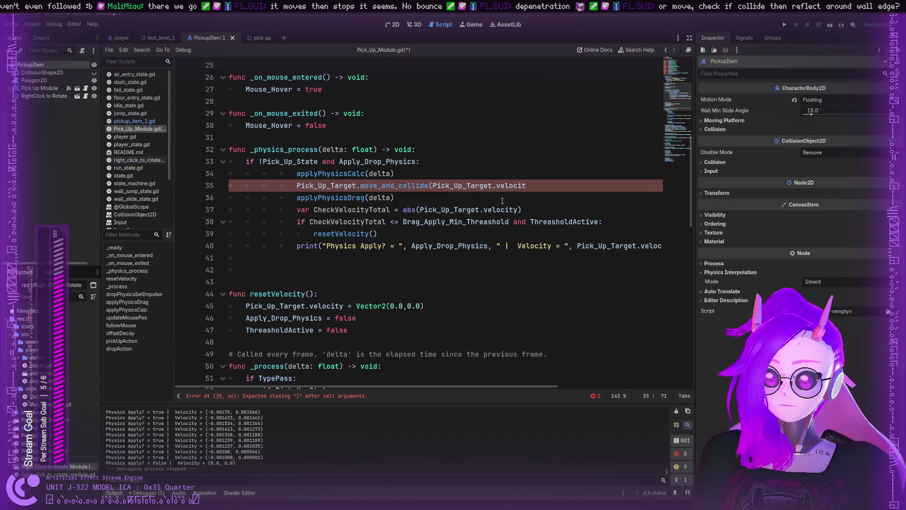
pyautogui.write('y)')
pyautogui.press('Return')
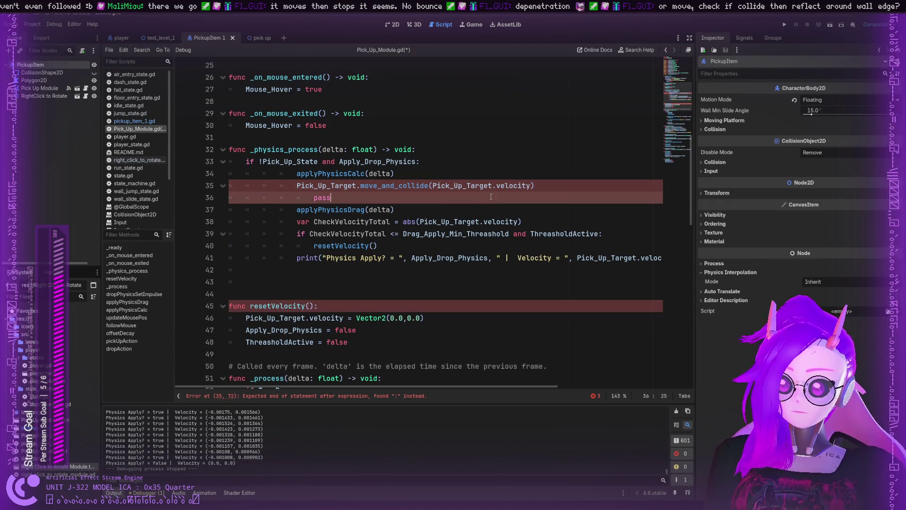
pyautogui.press('Tab')
pyautogui.write('pas')
pyautogui.press('BackSpace')
pyautogui.press('BackSpace')
pyautogui.press('BackSpace')
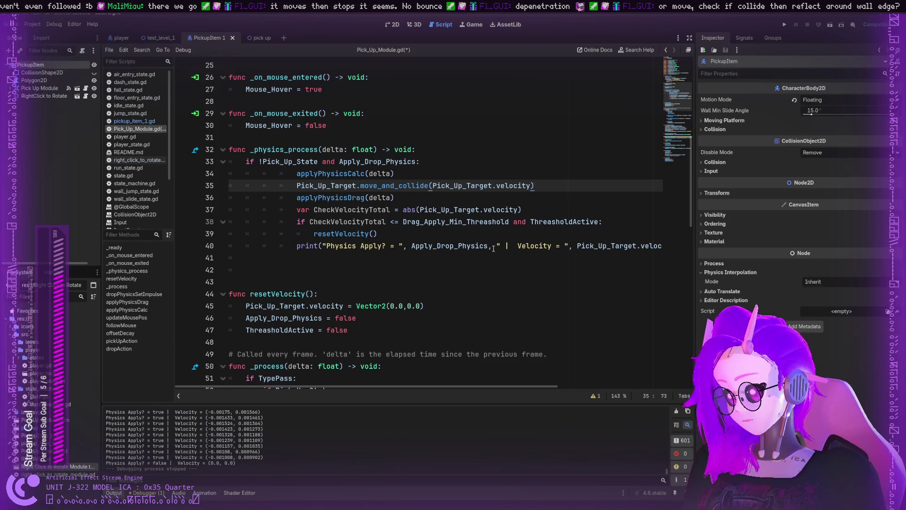
pyautogui.doubleClick(528, 187)
pyautogui.moveTo(433, 186); pyautogui.dragTo(532, 184)
pyautogui.click(532, 185)
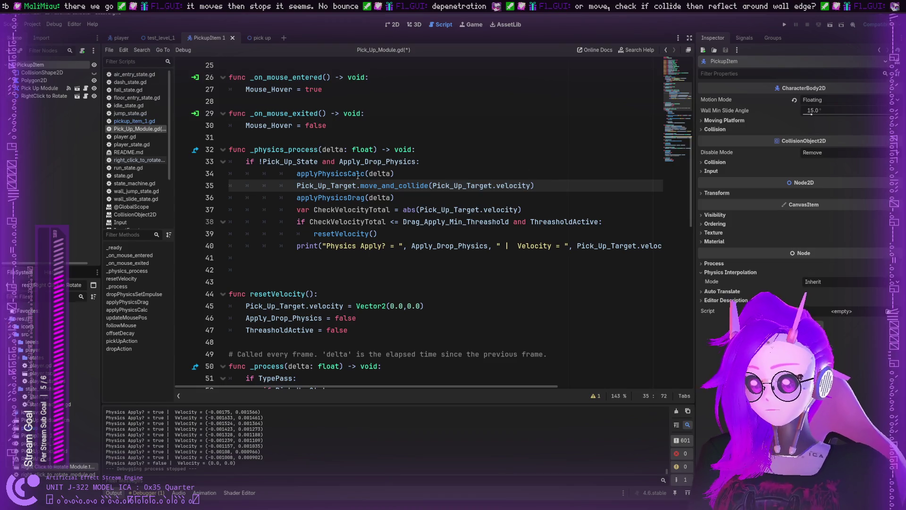
# Comment out applyPhysicsCalc(delta) on line 34 with '#' and save the script.
pyautogui.click(301, 173)
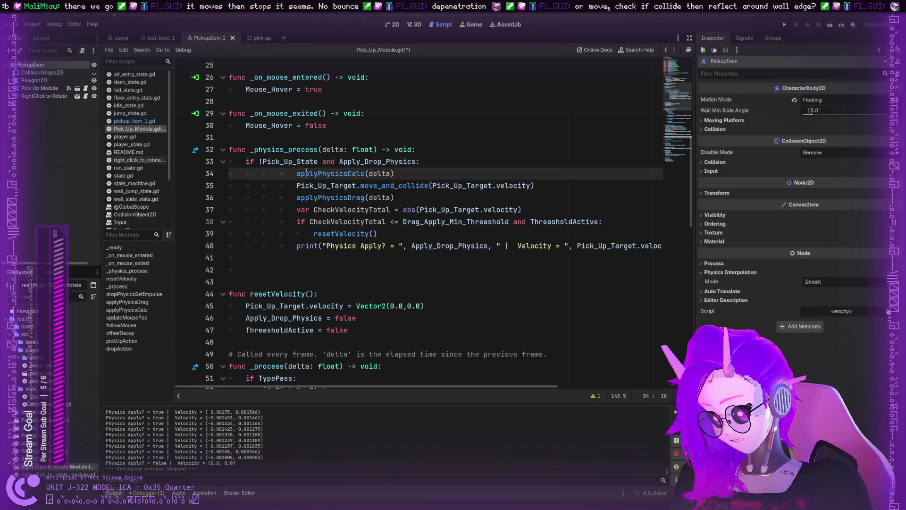
pyautogui.write('##')
pyautogui.press('BackSpace')
pyautogui.press('BackSpace')
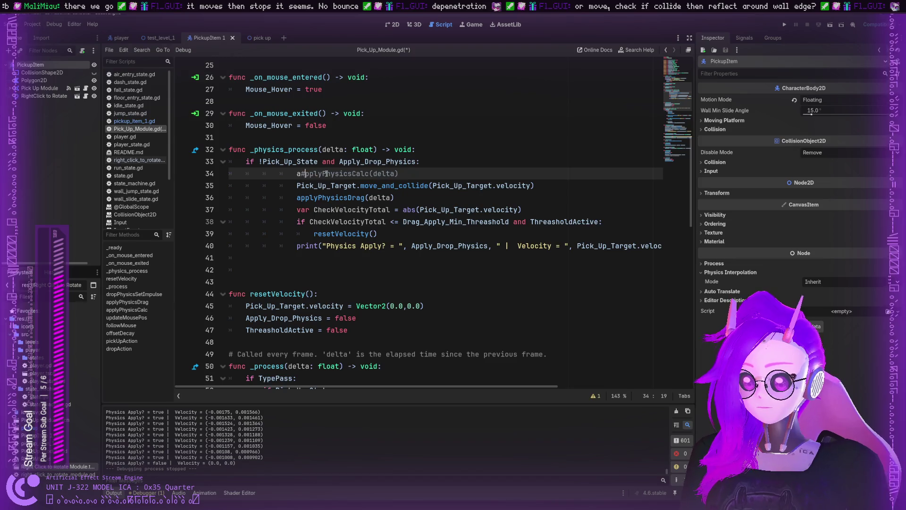
pyautogui.press('Left')
pyautogui.write('##')
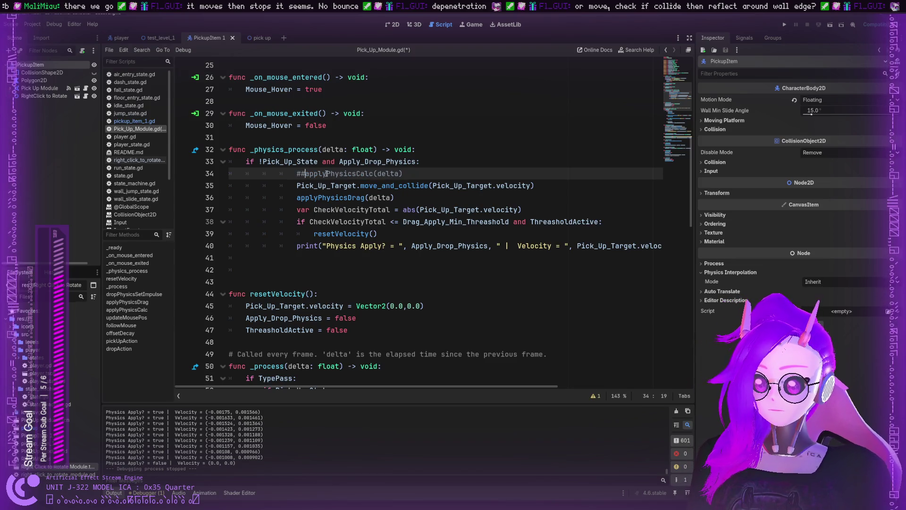
pyautogui.press('BackSpace')
pyautogui.hotkey('ctrl', 's')
# Run the project to test the drop physics.
pyautogui.click(419, 207)
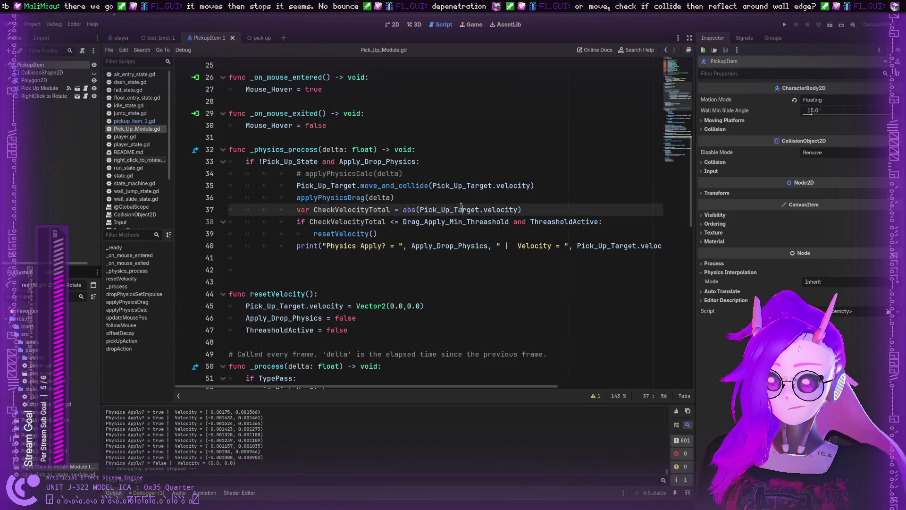
pyautogui.click(450, 200)
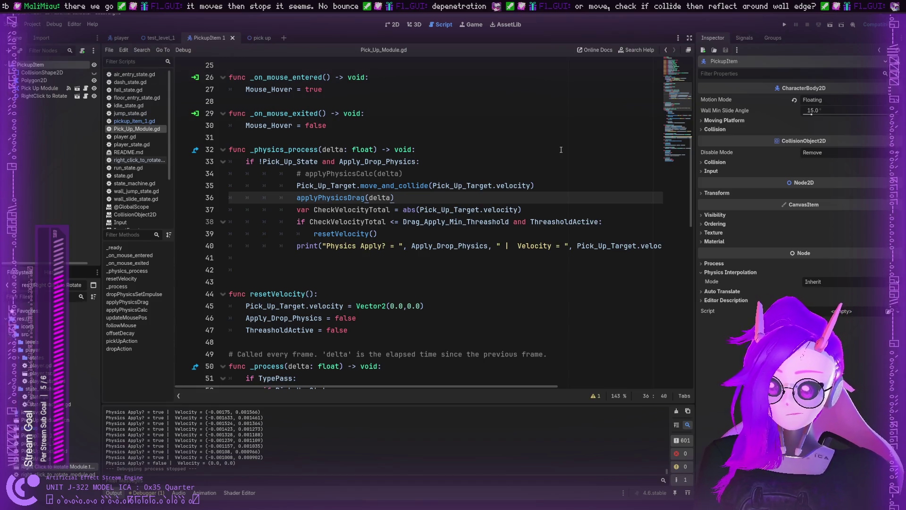
pyautogui.click(784, 26)
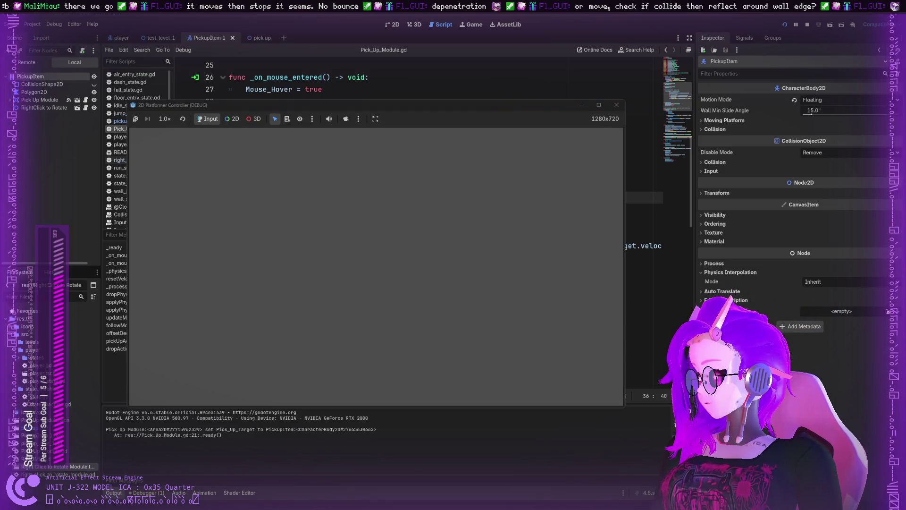
# Carry and throw the white square around the game window, then stop the game.
pyautogui.moveTo(163, 149)
pyautogui.mouseDown()
pyautogui.moveTo(242, 199)
pyautogui.moveTo(331, 226)
pyautogui.moveTo(394, 240)
pyautogui.moveTo(628, 243)
pyautogui.moveTo(528, 265)
pyautogui.moveTo(635, 266)
pyautogui.moveTo(397, 264)
pyautogui.moveTo(614, 255)
pyautogui.moveTo(375, 262)
pyautogui.moveTo(640, 245)
pyautogui.mouseUp()
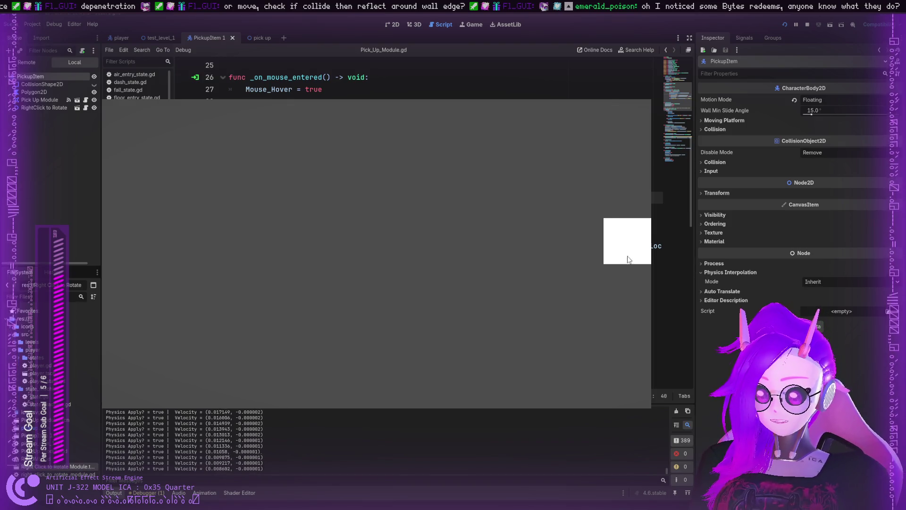
pyautogui.moveTo(616, 255)
pyautogui.mouseDown()
pyautogui.moveTo(414, 273)
pyautogui.moveTo(628, 204)
pyautogui.moveTo(622, 192)
pyautogui.moveTo(636, 139)
pyautogui.moveTo(553, 122)
pyautogui.moveTo(546, 132)
pyautogui.moveTo(627, 138)
pyautogui.moveTo(307, 311)
pyautogui.moveTo(548, 172)
pyautogui.mouseUp()
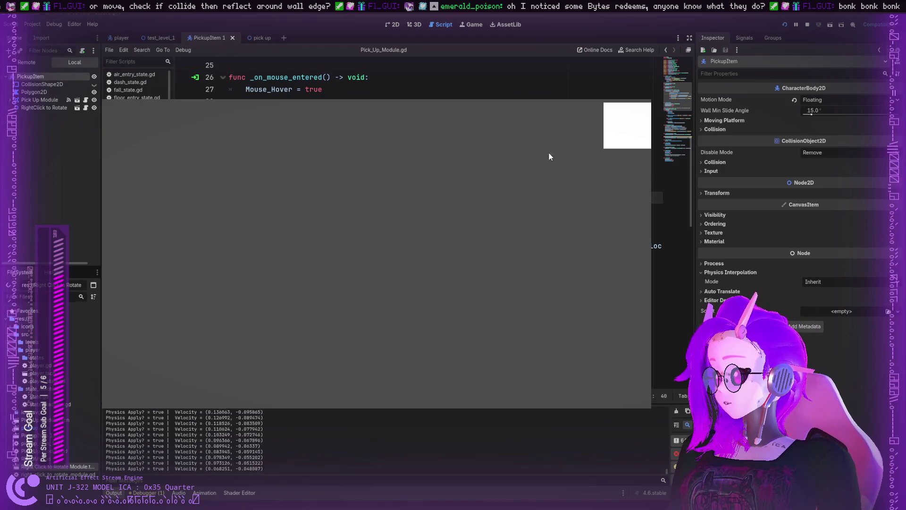
pyautogui.moveTo(614, 139)
pyautogui.mouseDown()
pyautogui.moveTo(118, 108)
pyautogui.moveTo(126, 127)
pyautogui.mouseUp()
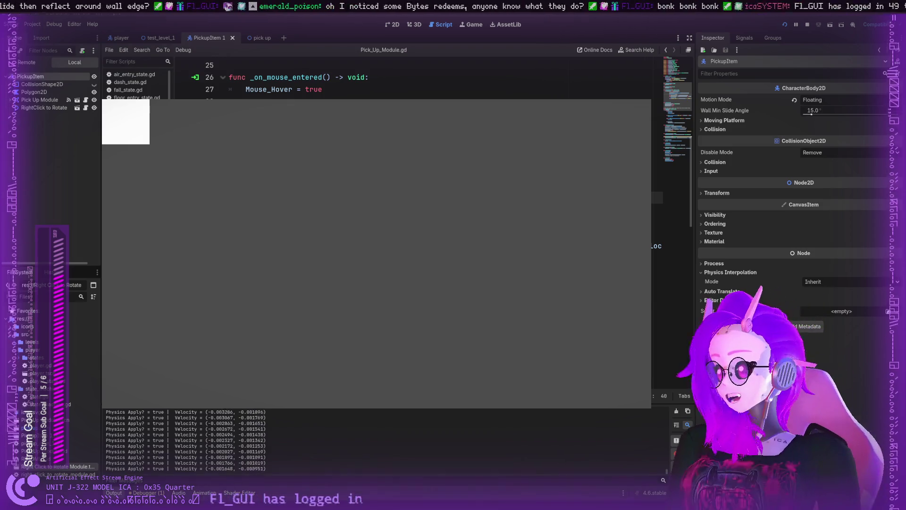
pyautogui.press('F8')
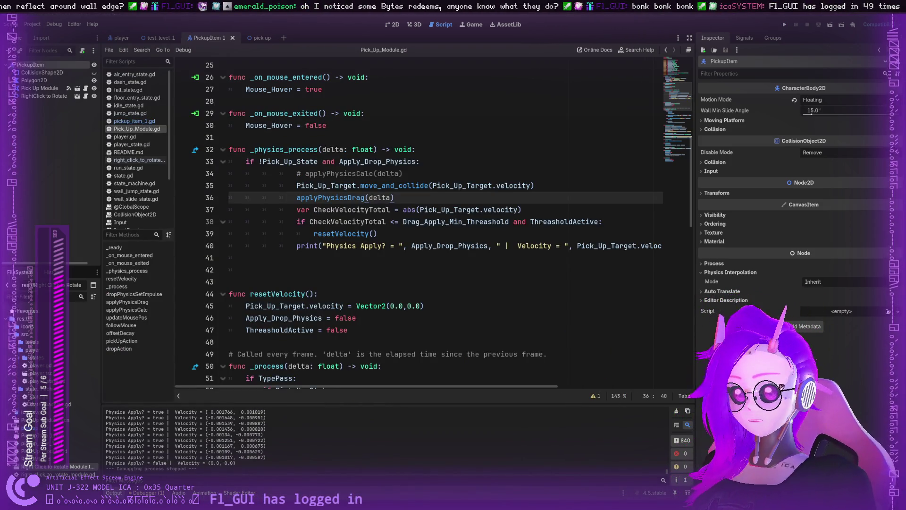
# Insert a new line 35 calling Pick_Up_Target.test_move() above move_and_collide.
pyautogui.click(401, 187)
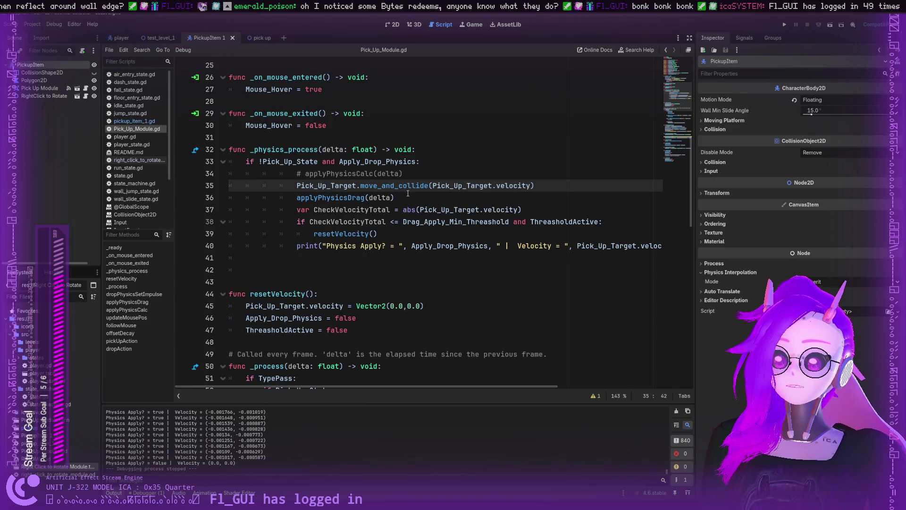
pyautogui.doubleClick(339, 174)
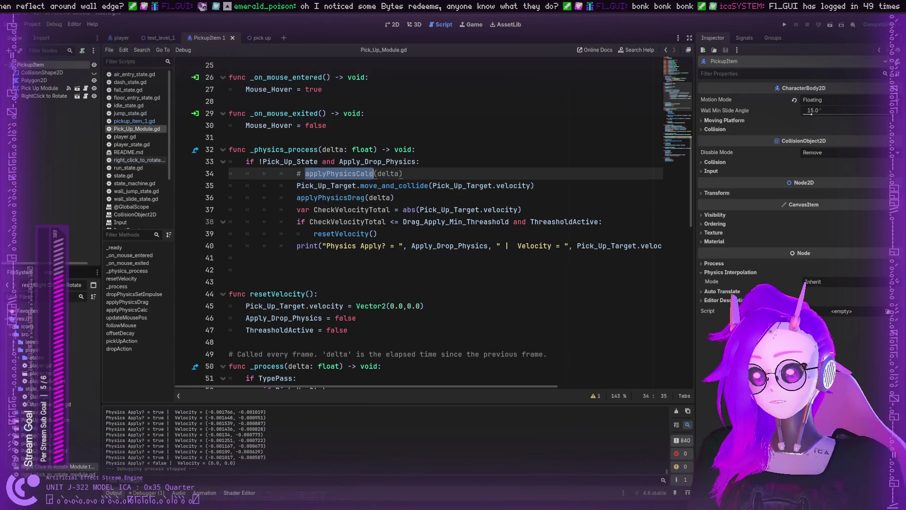
pyautogui.click(461, 186)
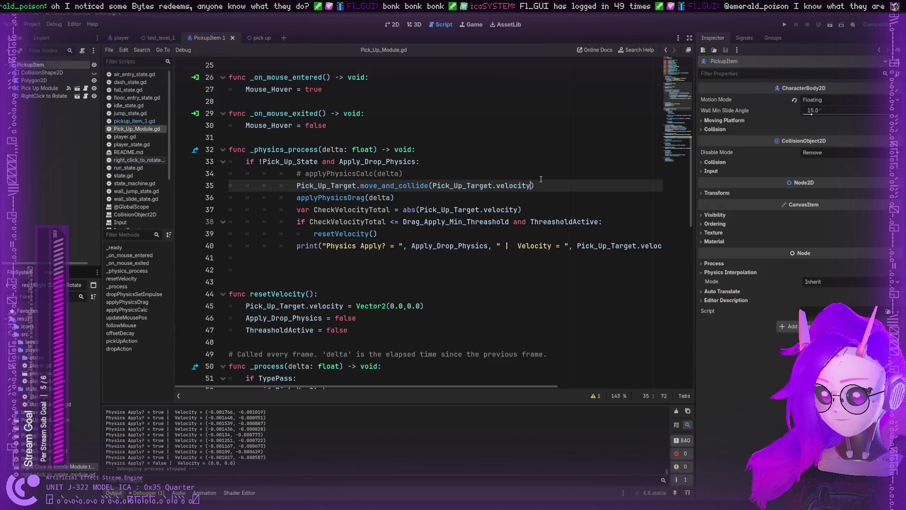
pyautogui.click(427, 171)
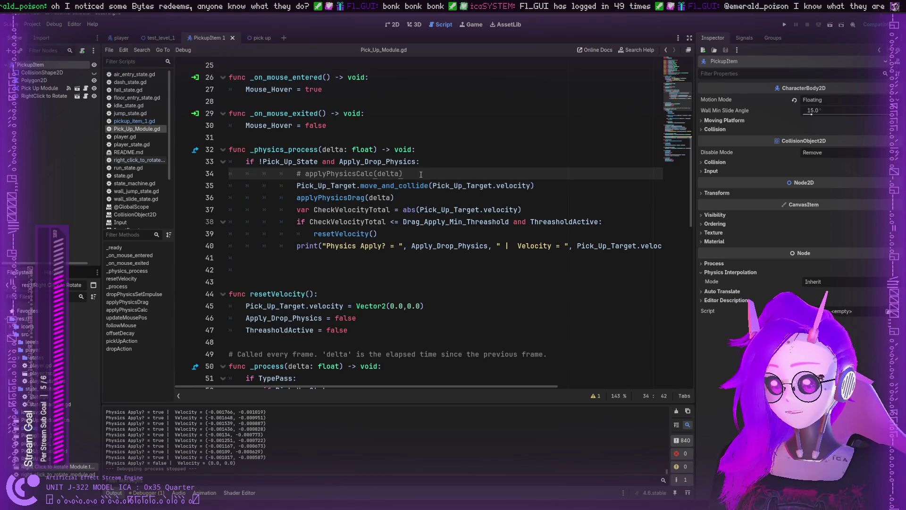
pyautogui.press('Return')
pyautogui.write('Pick_')
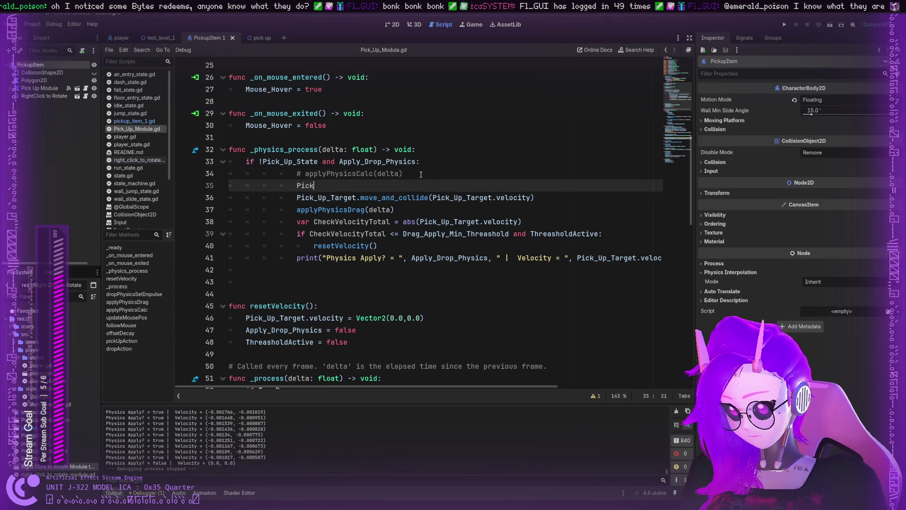
pyautogui.press('Down')
pyautogui.press('Return')
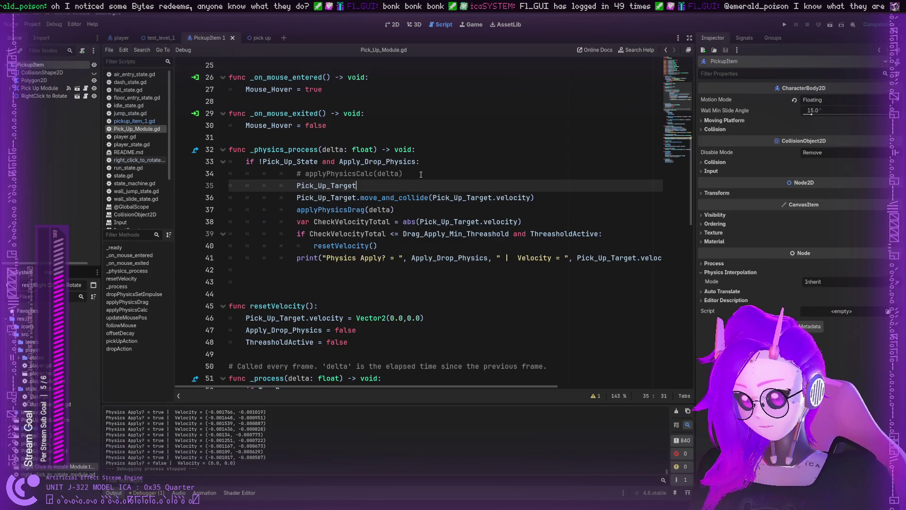
pyautogui.write('.tes')
pyautogui.press('Return')
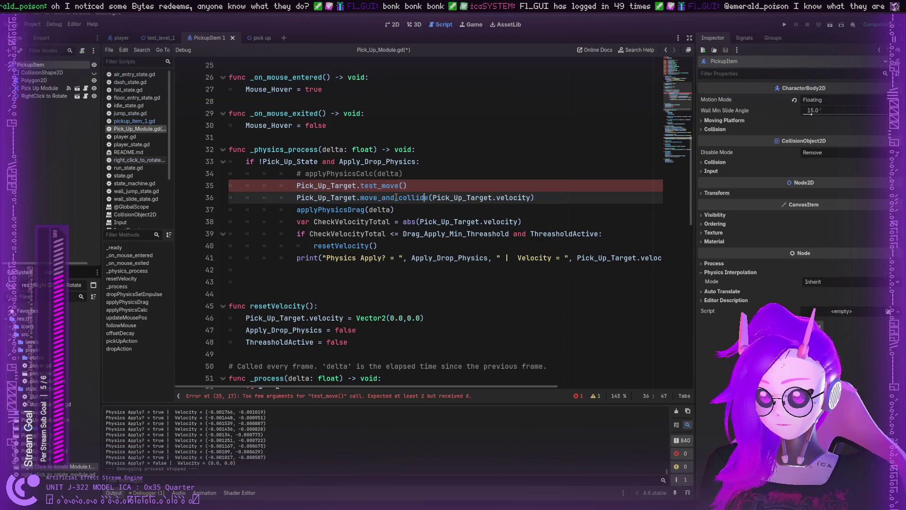
# Copy Pick_Up_Target.velocity from line 36 into test_move's parentheses.
pyautogui.doubleClick(394, 198)
pyautogui.doubleClick(463, 197)
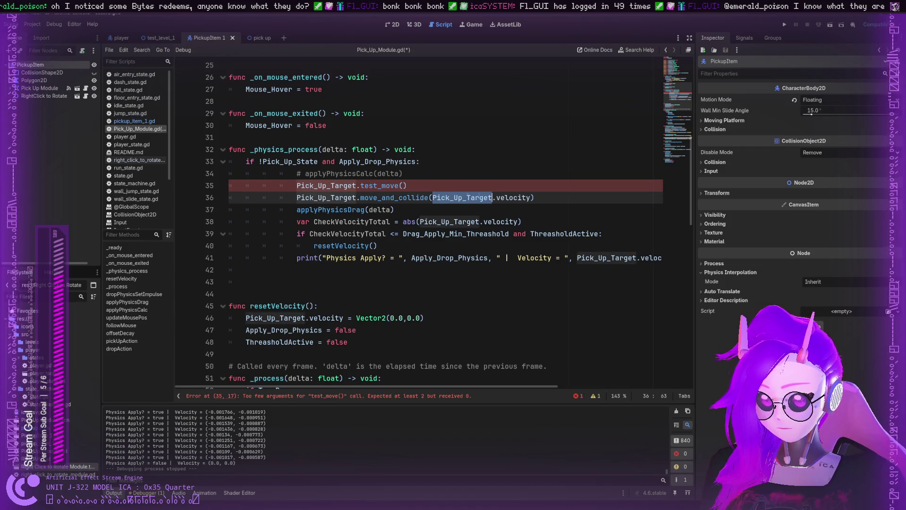
pyautogui.keyDown('shift'); pyautogui.click(529, 197); pyautogui.keyUp('shift')
pyautogui.hotkey('ctrl', 'c')
pyautogui.click(403, 186)
pyautogui.hotkey('ctrl', 'v')
pyautogui.click(366, 185)
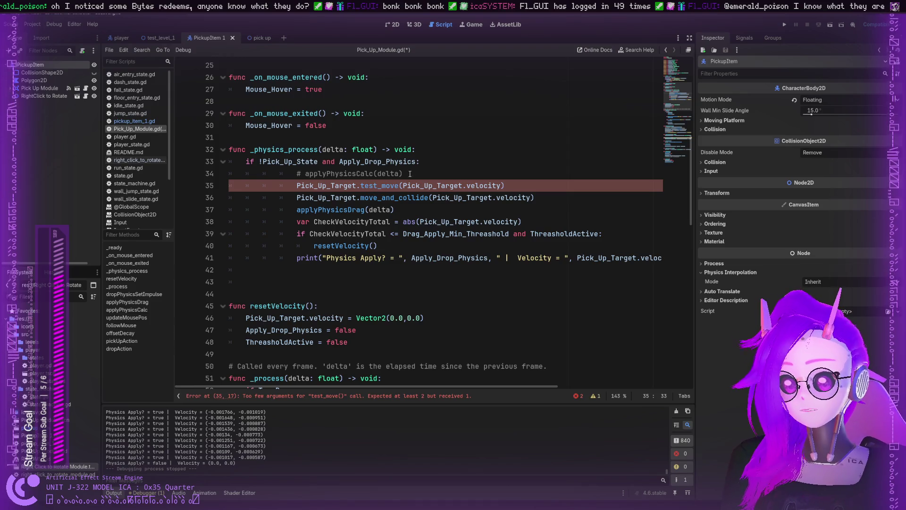
# Start adding a first test_move argument ahead of the velocity argument.
pyautogui.click(403, 186)
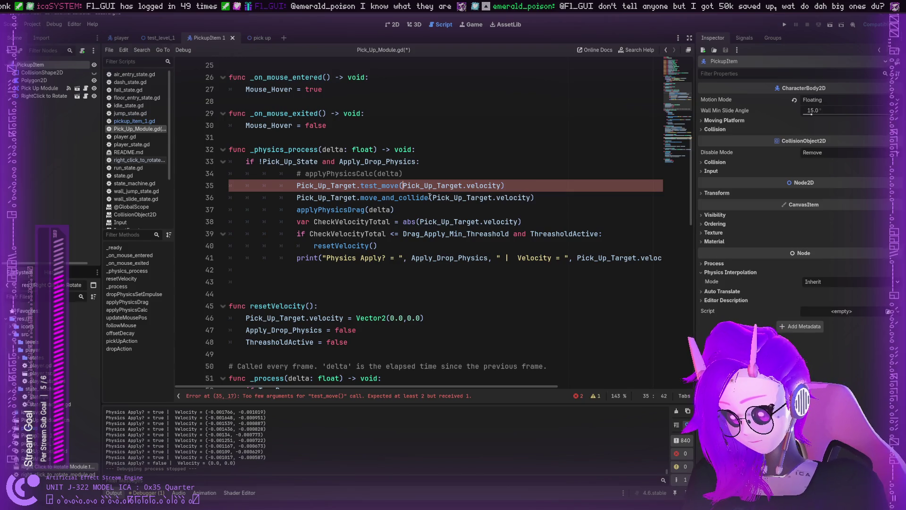
pyautogui.write('Pick_')
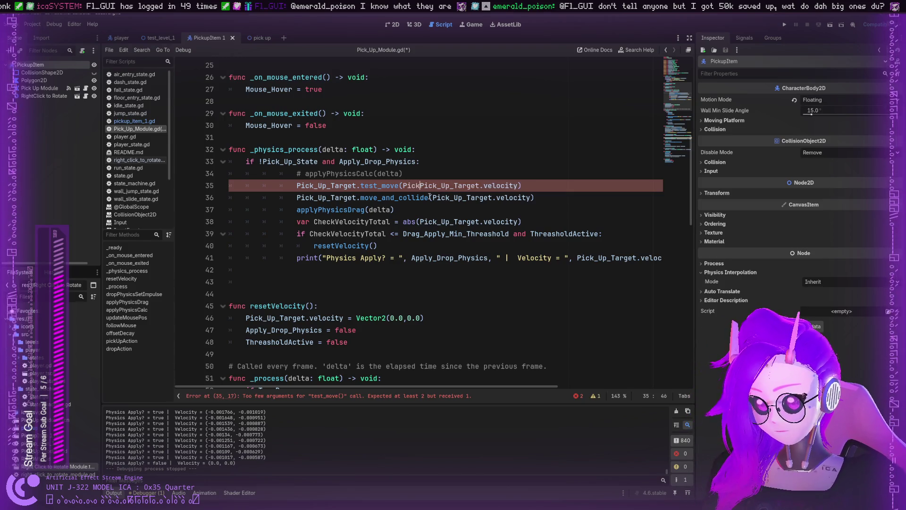
pyautogui.press('Down')
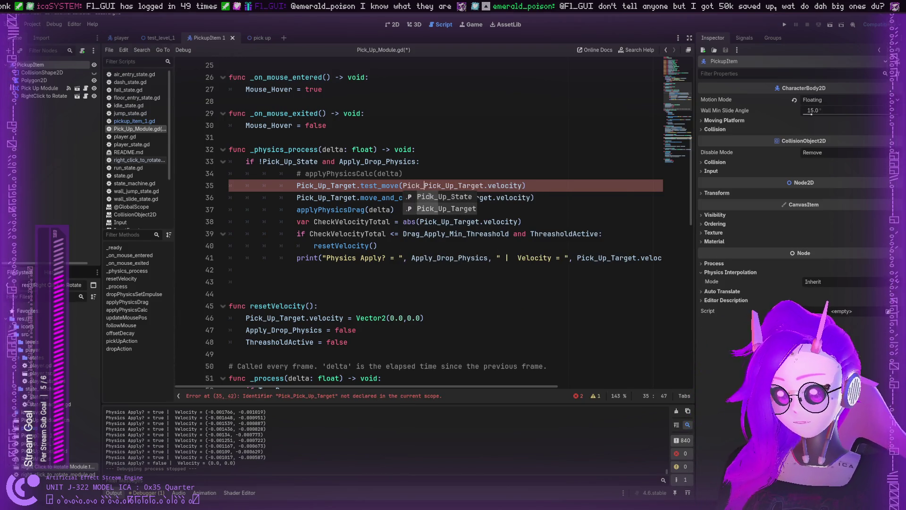
pyautogui.press('Return')
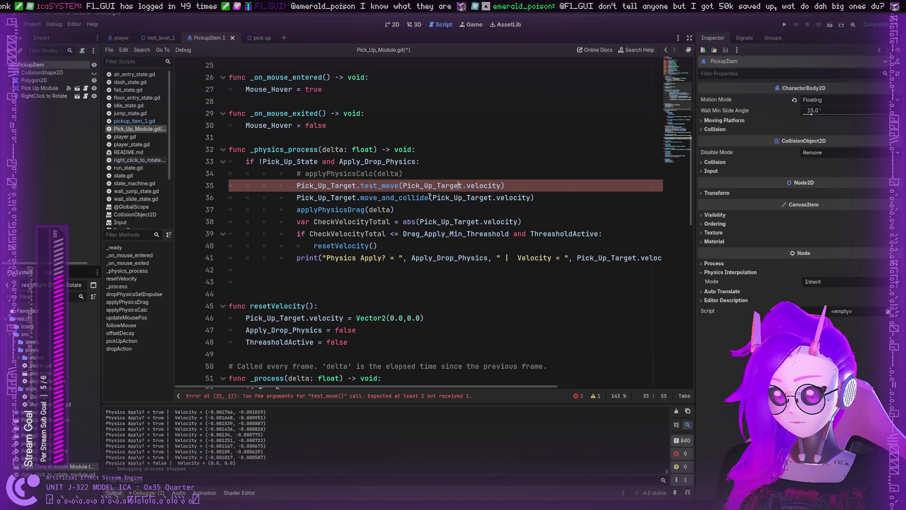
pyautogui.write(',')
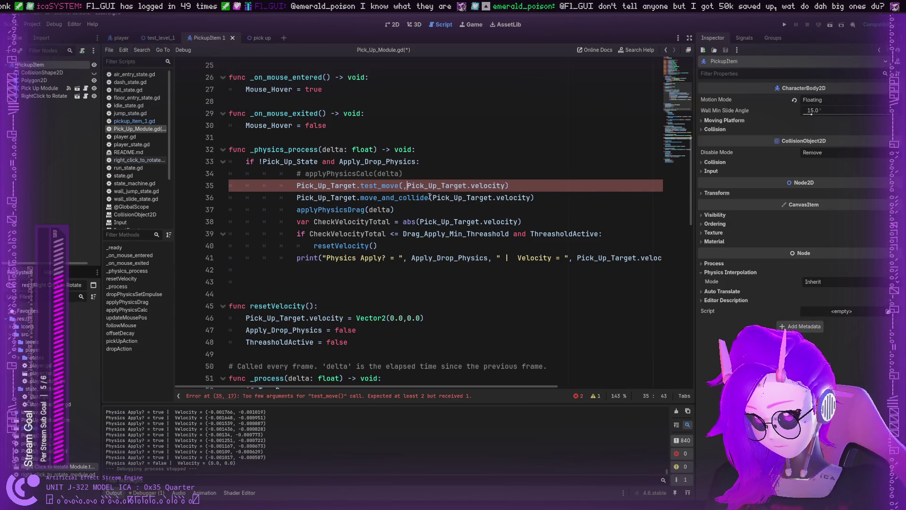
pyautogui.write('Pick_Up')
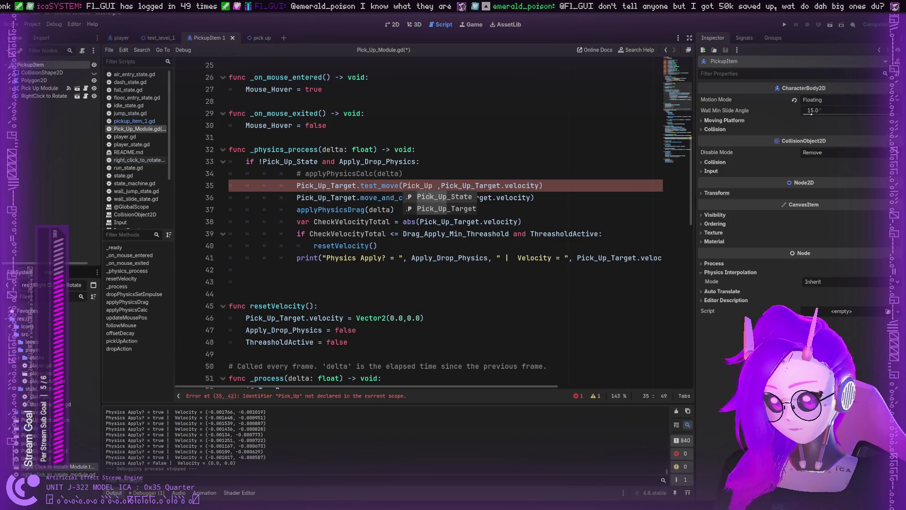
# Enter 'Pick_Up_Target.' as the first test_move argument and close the member suggestions.
pyautogui.press('Down')
pyautogui.press('Return')
pyautogui.write('.')
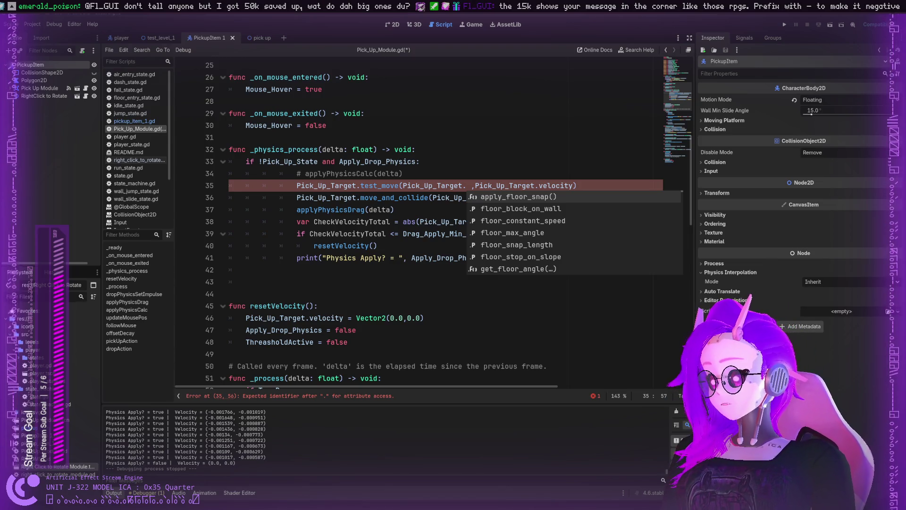
pyautogui.press('Escape')
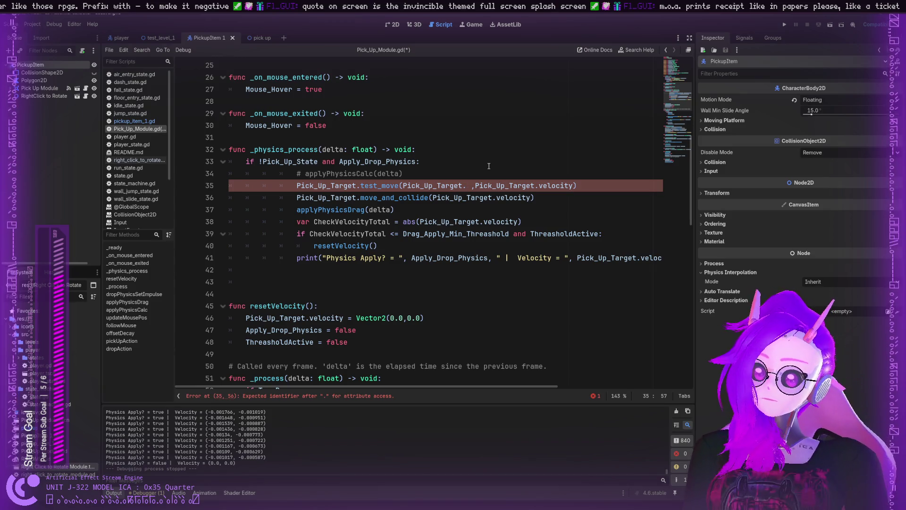
# Autocomplete Pick_Up_Target.global_position as test_move's first argument and add a comma after it.
pyautogui.hotkey('ctrl', 'space')
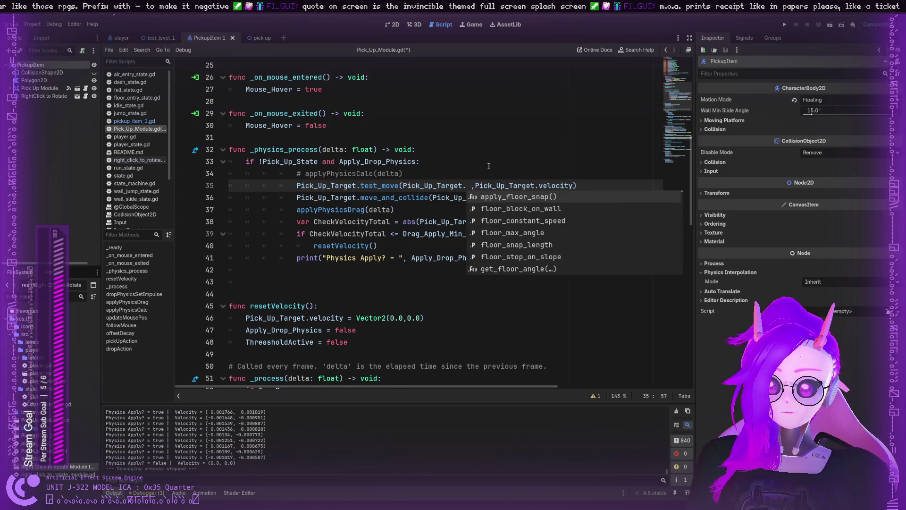
pyautogui.write('global')
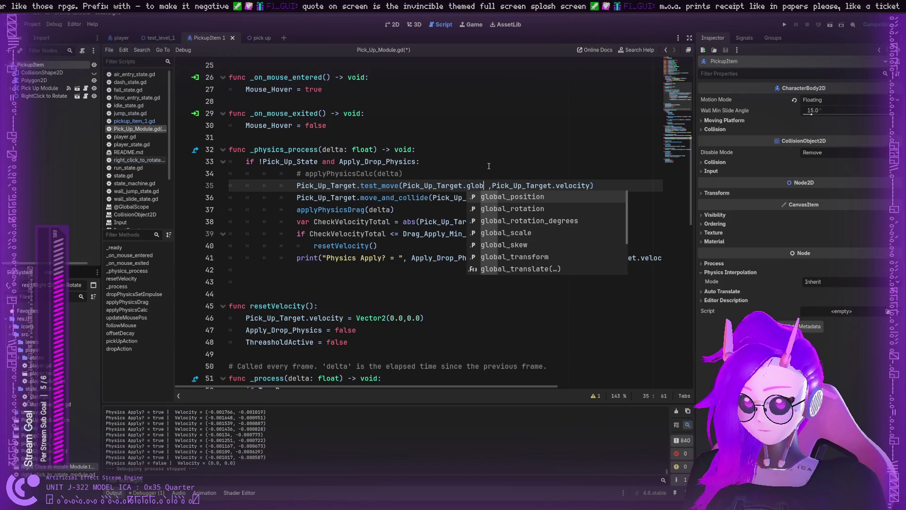
pyautogui.press('Return')
pyautogui.press('Right')
pyautogui.press('Right')
pyautogui.press('Right')
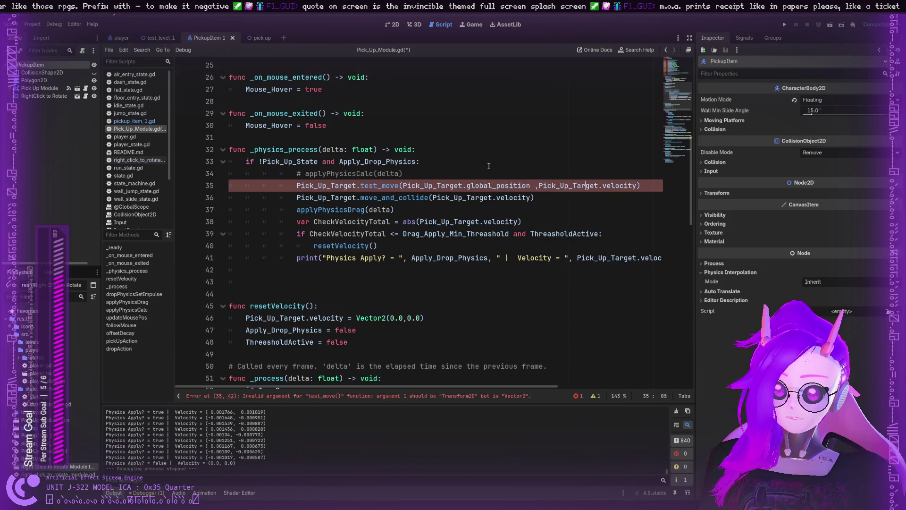
pyautogui.write(',')
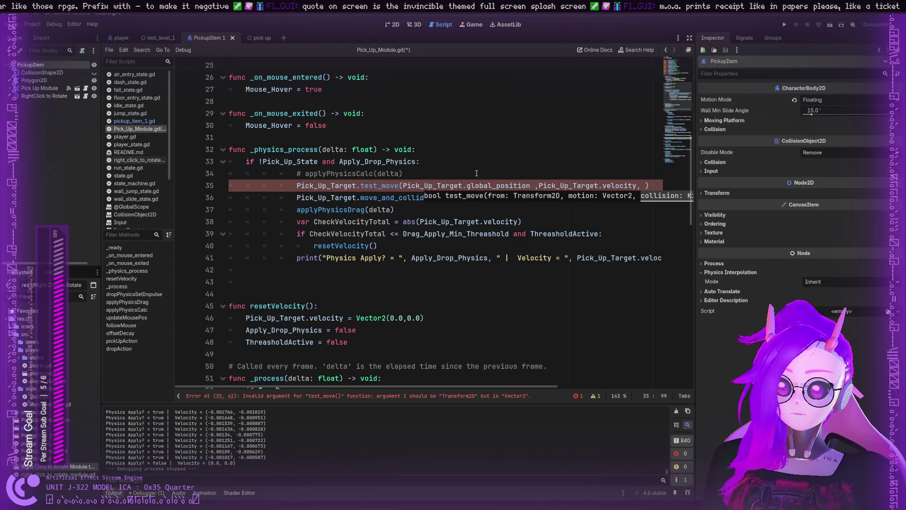
# Replace .global_position with .transform in test_move's first argument on line 35.
pyautogui.click(493, 185)
pyautogui.moveTo(531, 186); pyautogui.dragTo(463, 185)
pyautogui.press('BackSpace')
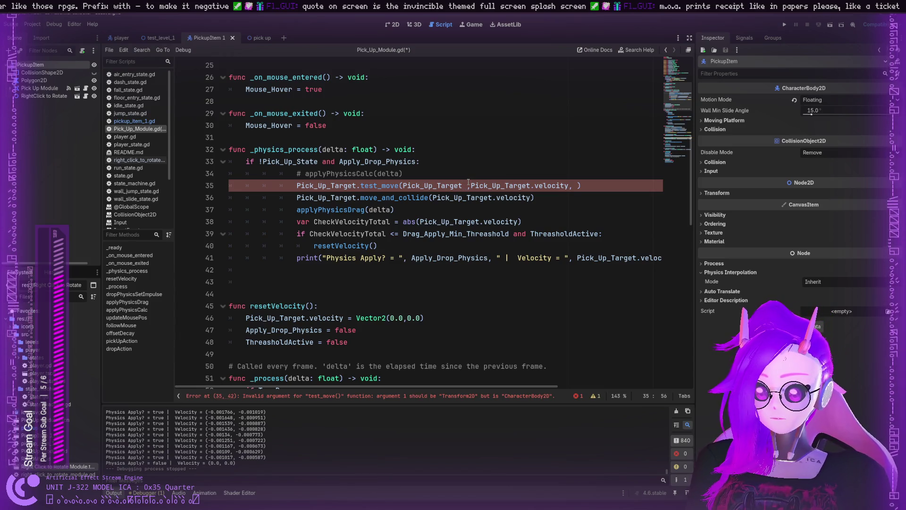
pyautogui.write('.trans')
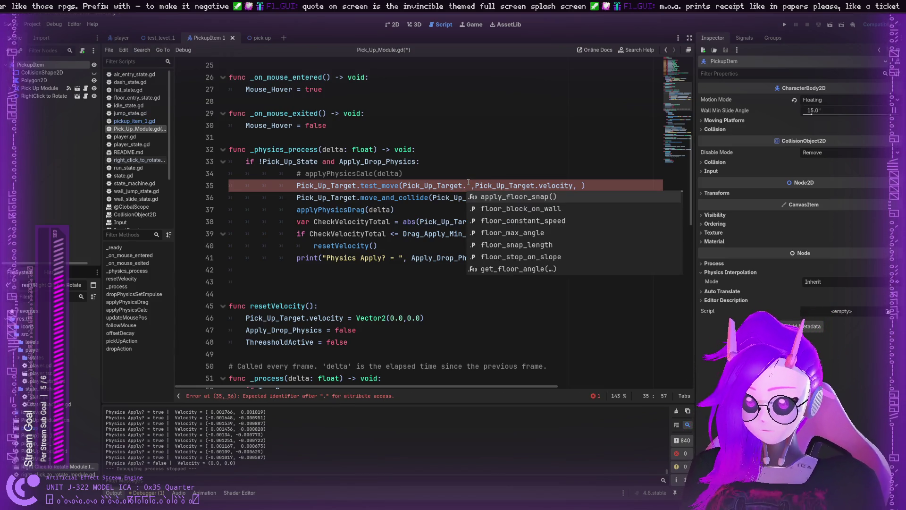
pyautogui.press('Return')
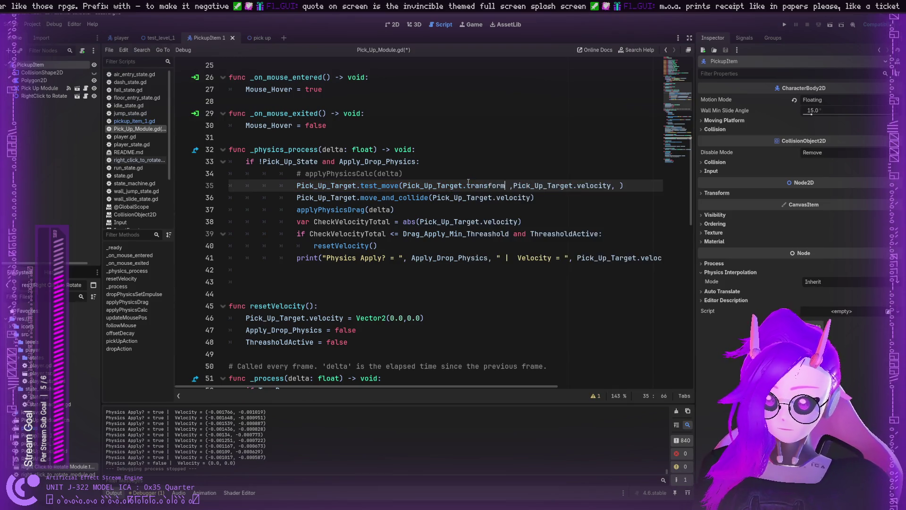
pyautogui.press('Right')
pyautogui.press('Right')
pyautogui.press('Right')
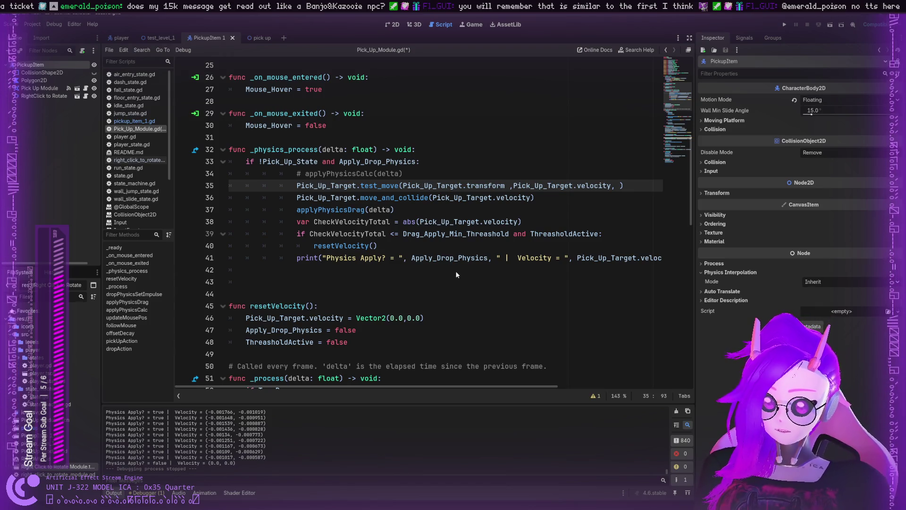
# Delete the test_move line 35 so move_and_collide directly follows the commented applyPhysicsCalc call.
pyautogui.click(361, 198)
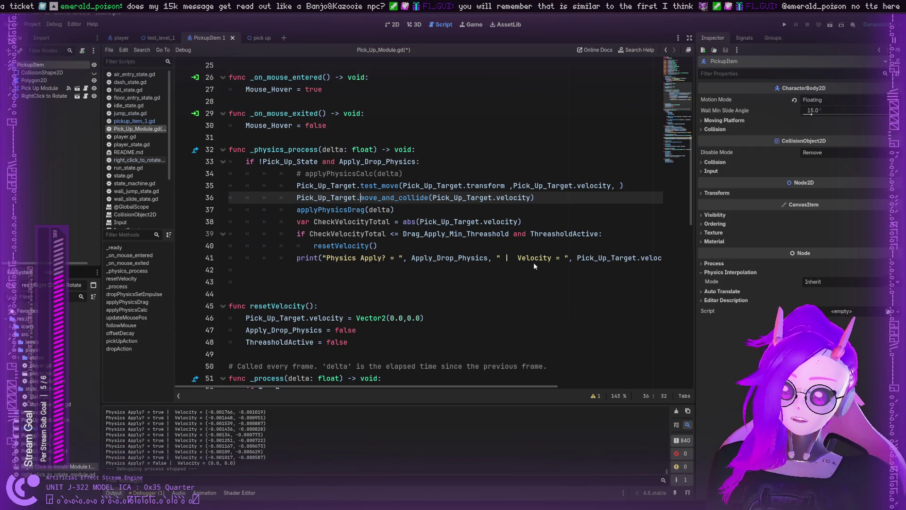
pyautogui.moveTo(624, 186)
pyautogui.mouseDown()
pyautogui.moveTo(356, 162)
pyautogui.moveTo(298, 186)
pyautogui.mouseUp()
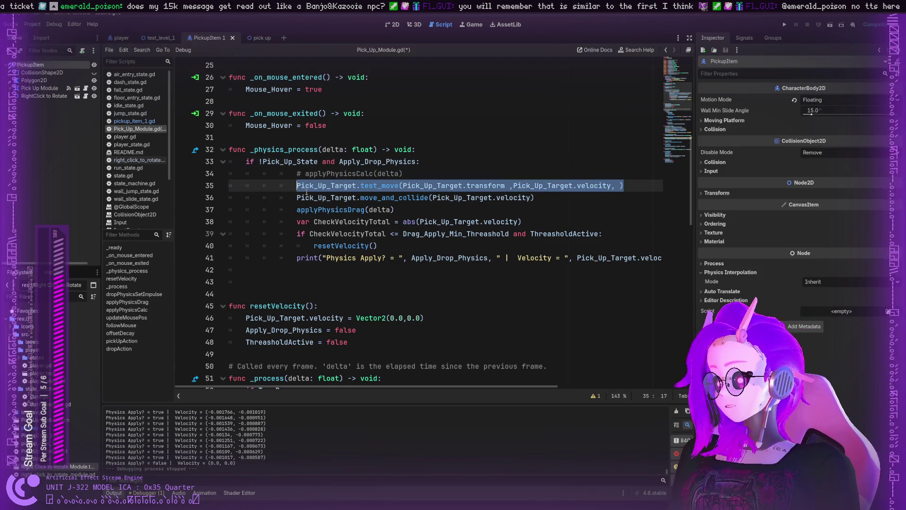
pyautogui.press('BackSpace')
pyautogui.press('BackSpace')
pyautogui.press('BackSpace')
pyautogui.press('BackSpace')
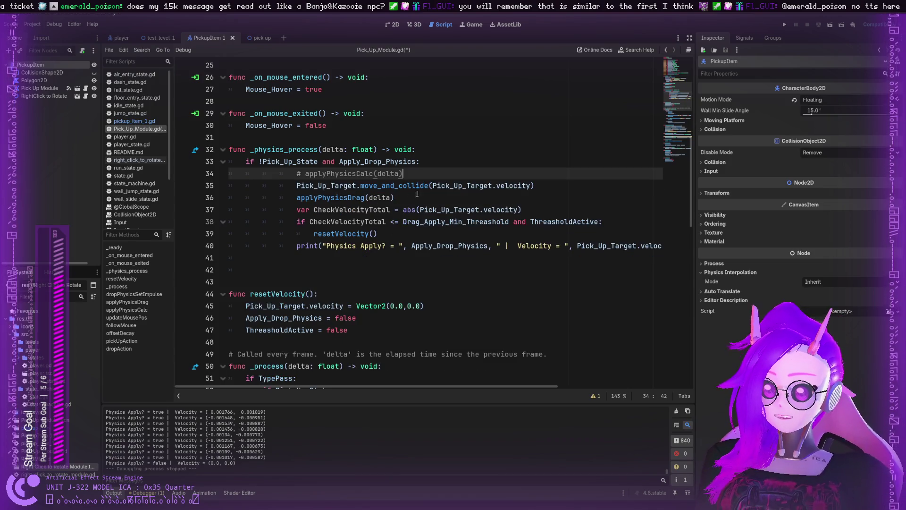
pyautogui.click(418, 185)
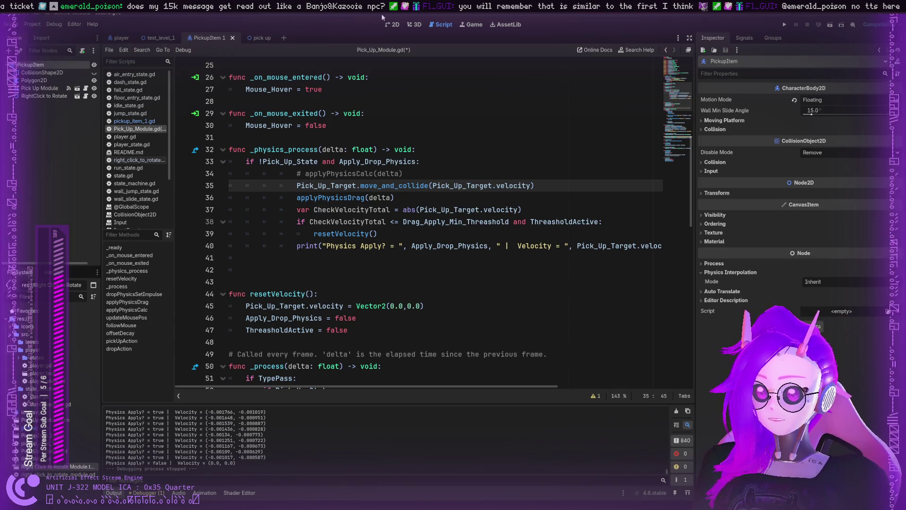
# Review player.gd and idle_state.gd, inspecting the update_shape_scale and move_and_slide calls.
pyautogui.click(125, 136)
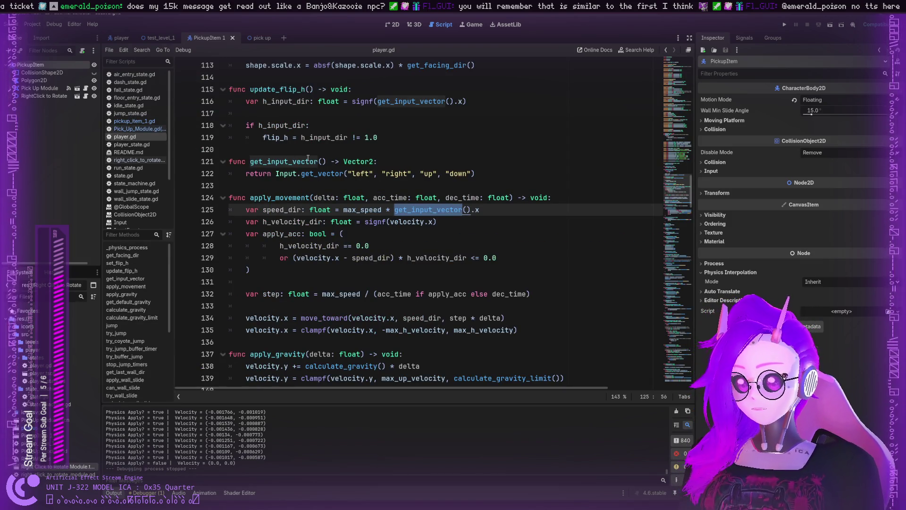
pyautogui.scroll(5, 308, 157)
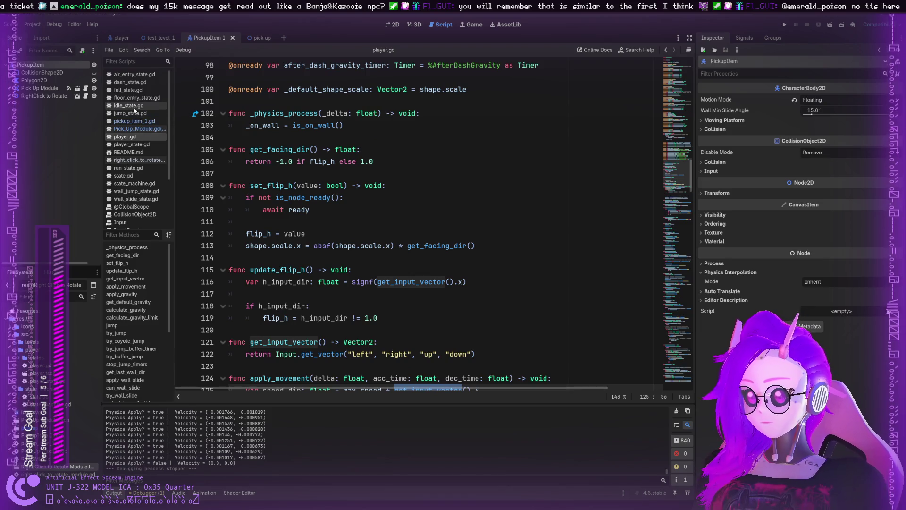
pyautogui.click(135, 107)
pyautogui.scroll(-5, 143, 98)
pyautogui.scroll(5, 130, 135)
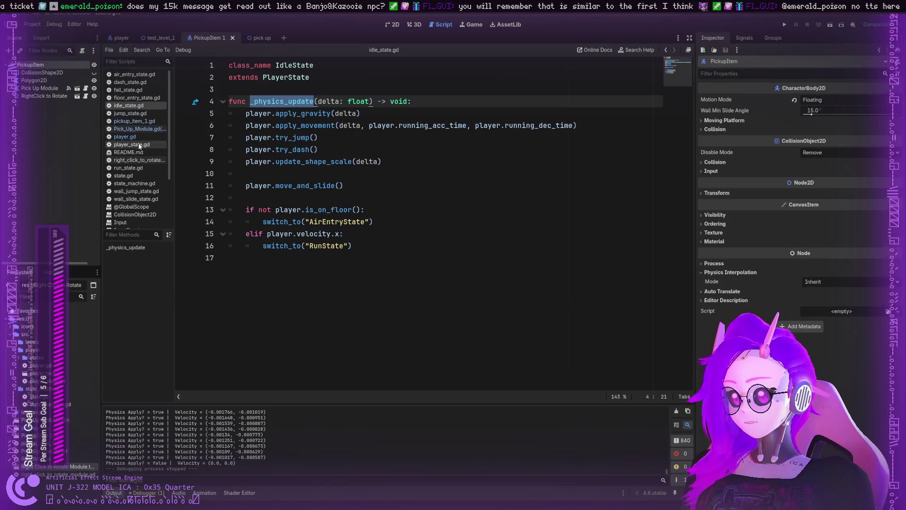
pyautogui.doubleClick(297, 158)
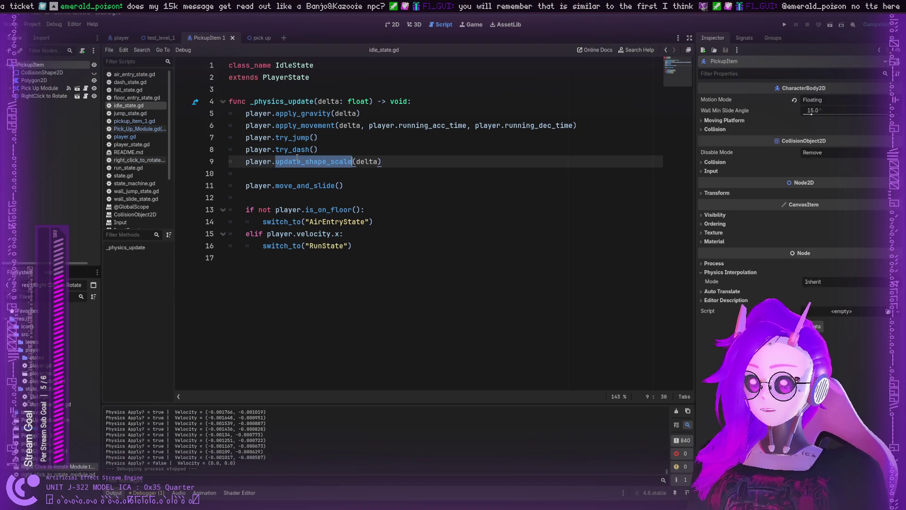
pyautogui.doubleClick(290, 186)
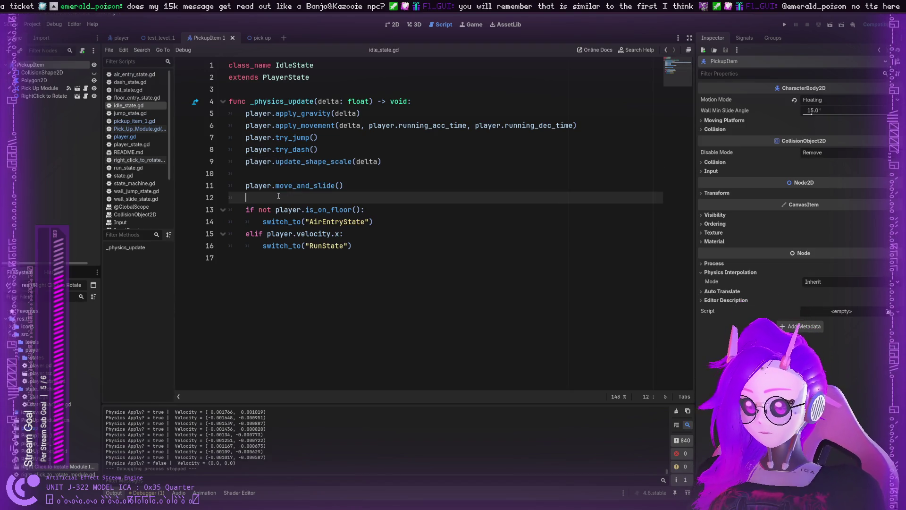
pyautogui.click(308, 185)
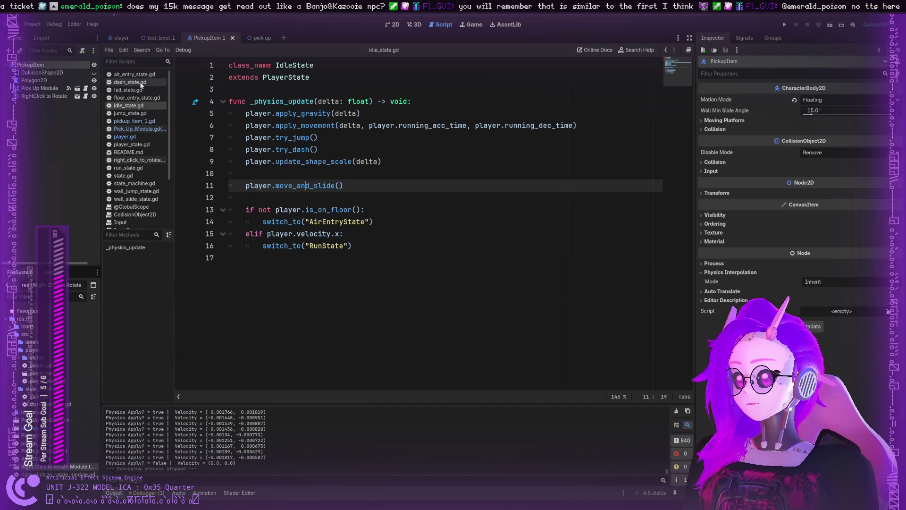
# Browse jump_state.gd, floor_entry_state.gd and dash_state.gd, then open fall_state.gd's move_and_slide documentation.
pyautogui.click(135, 114)
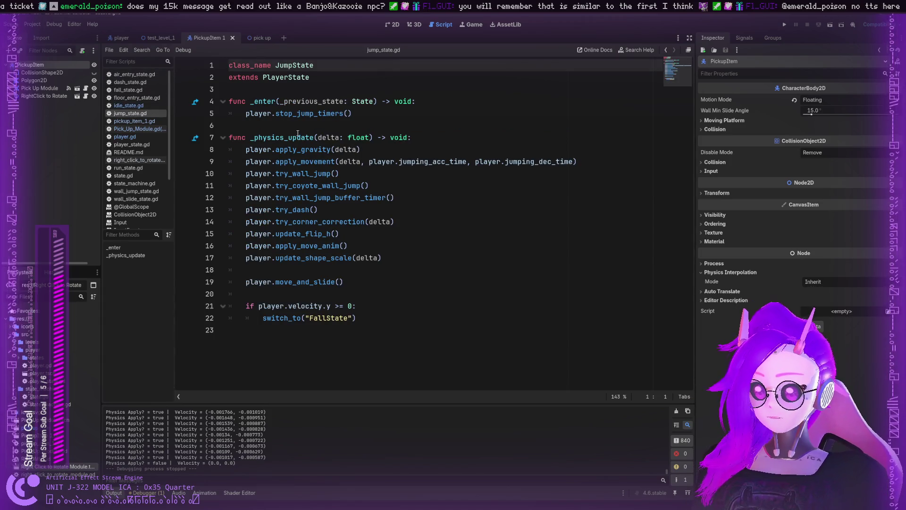
pyautogui.click(307, 162)
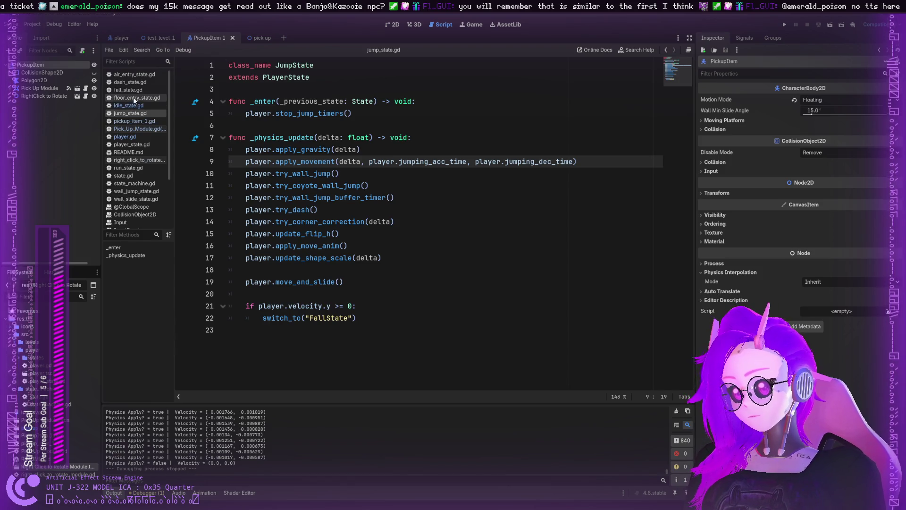
pyautogui.click(134, 97)
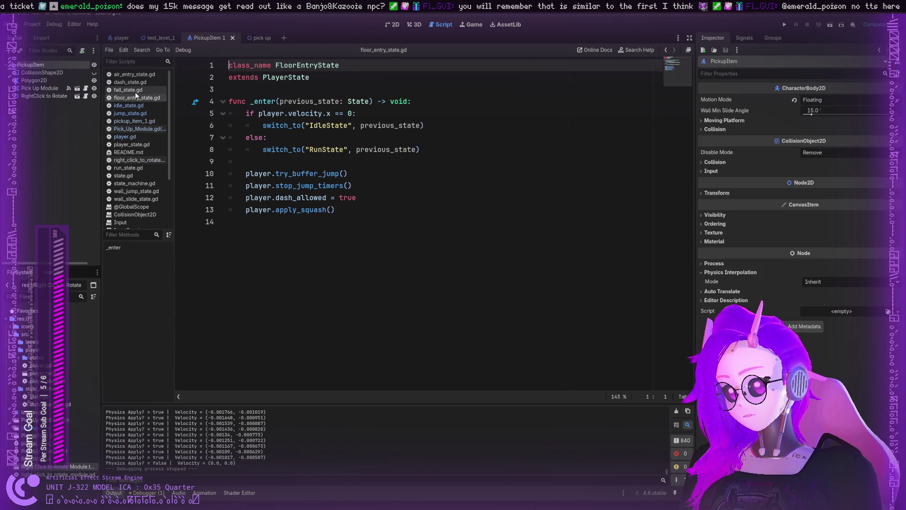
pyautogui.press('Up')
pyautogui.press('Up')
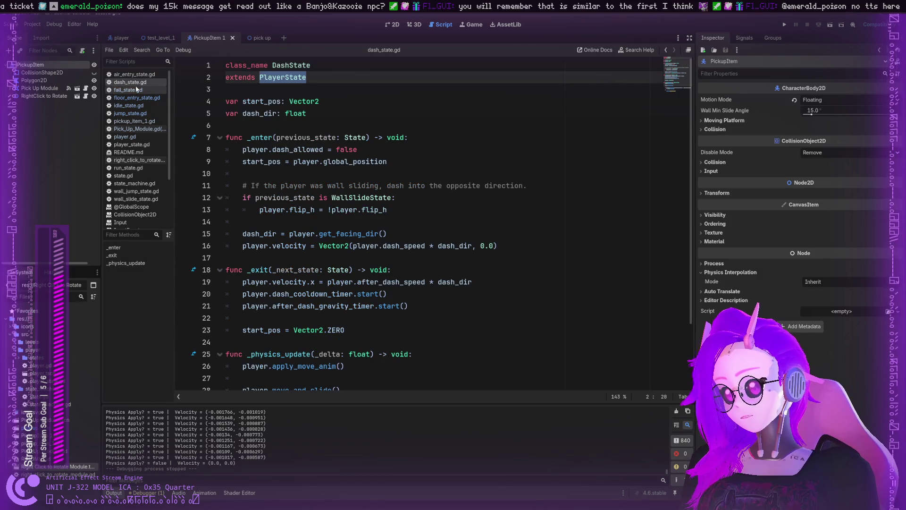
pyautogui.click(138, 89)
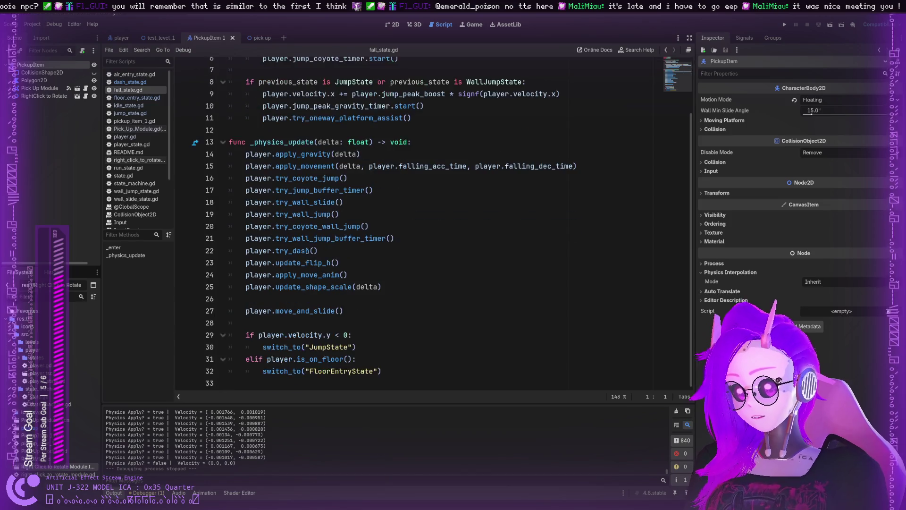
pyautogui.scroll(-2, 314, 222)
pyautogui.keyDown('ctrl'); pyautogui.click(309, 310); pyautogui.keyUp('ctrl')
pyautogui.doubleClick(333, 192)
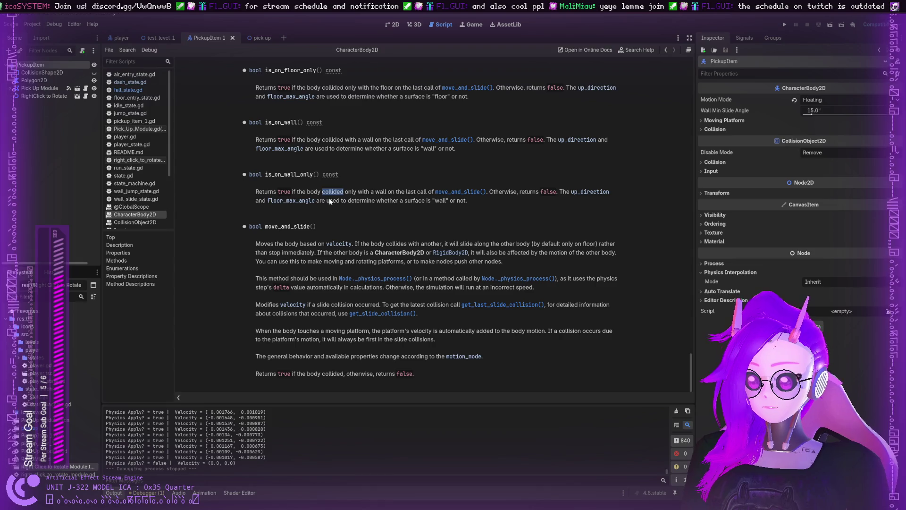
# Read the is_on_wall_only and get_slide_collision_count descriptions in the CharacterBody2D reference.
pyautogui.doubleClick(314, 191)
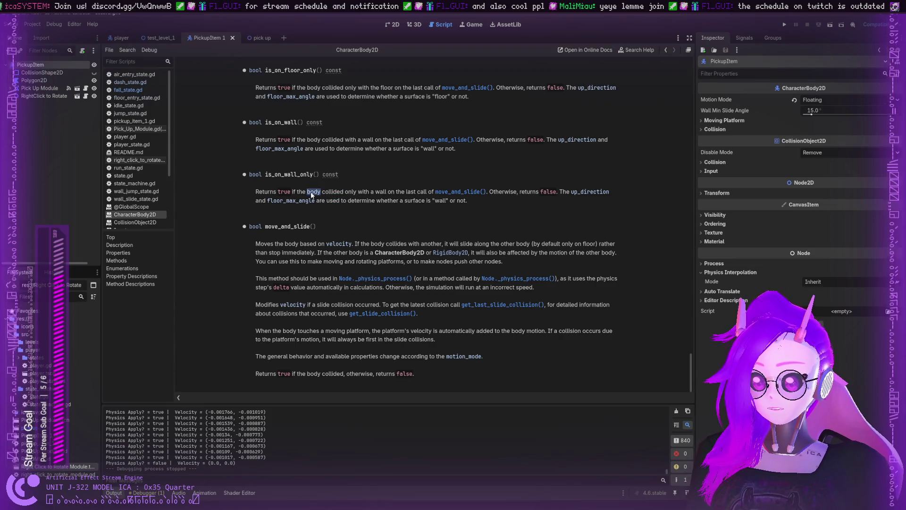
pyautogui.moveTo(292, 192)
pyautogui.mouseDown()
pyautogui.moveTo(486, 193)
pyautogui.moveTo(467, 200)
pyautogui.moveTo(557, 190)
pyautogui.moveTo(318, 202)
pyautogui.moveTo(433, 203)
pyautogui.mouseUp()
pyautogui.click(432, 203)
pyautogui.scroll(3, 344, 186)
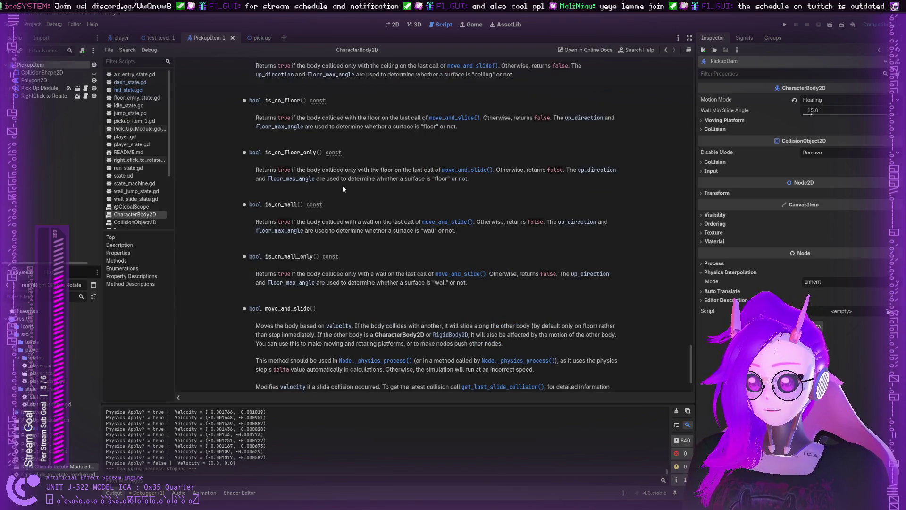
pyautogui.scroll(4, 344, 189)
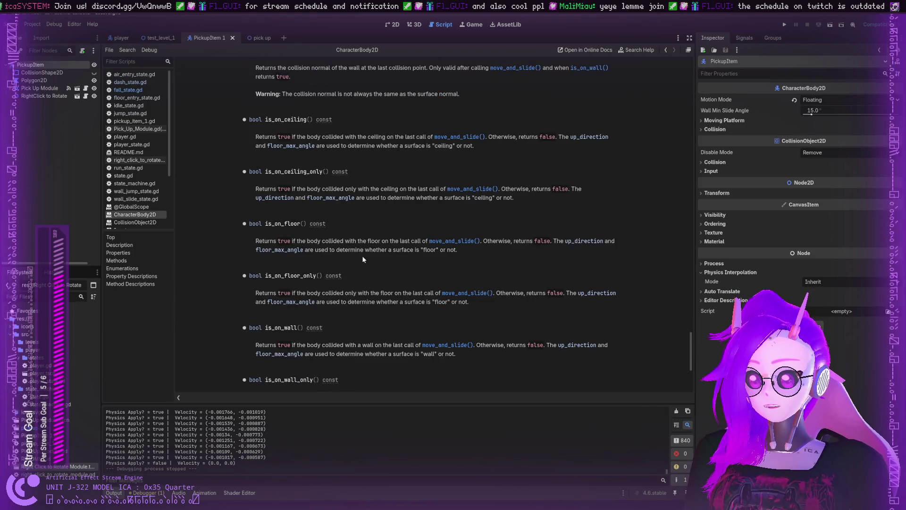
pyautogui.scroll(6, 363, 253)
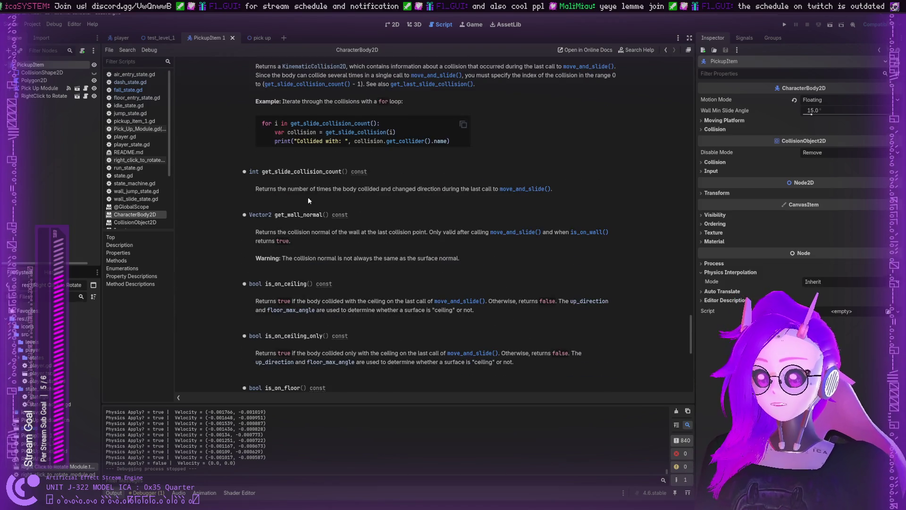
pyautogui.moveTo(279, 189)
pyautogui.mouseDown()
pyautogui.moveTo(292, 189)
pyautogui.moveTo(281, 196)
pyautogui.moveTo(292, 188)
pyautogui.mouseUp()
# Scroll up to the velocity property and read its note against multiplying by delta.
pyautogui.scroll(-13, 293, 189)
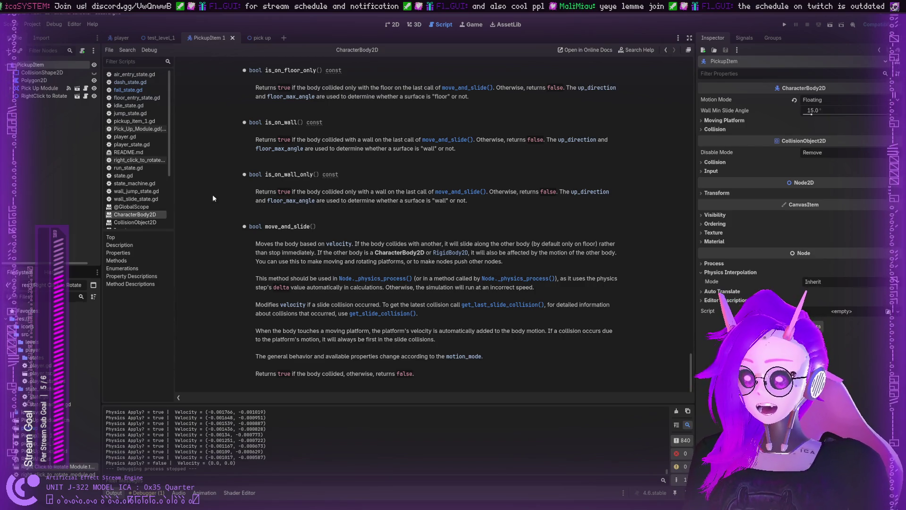
pyautogui.scroll(10, 295, 182)
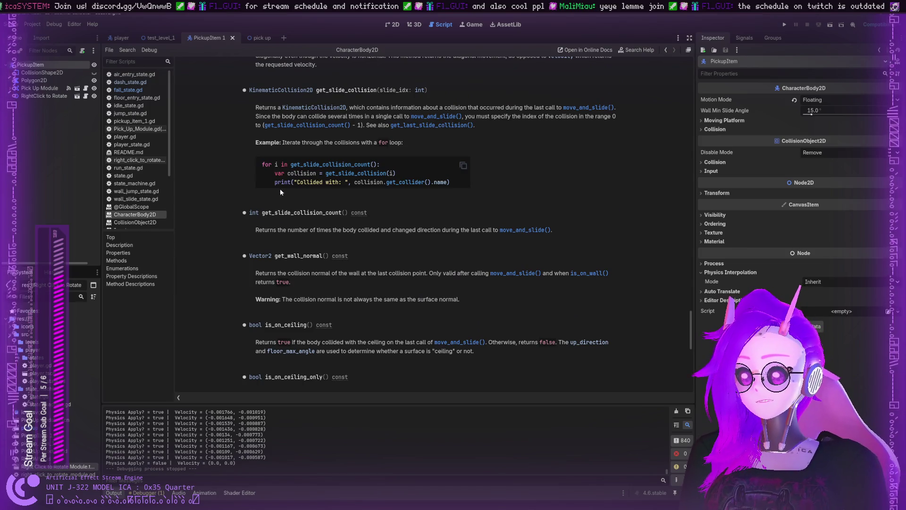
pyautogui.scroll(10, 280, 188)
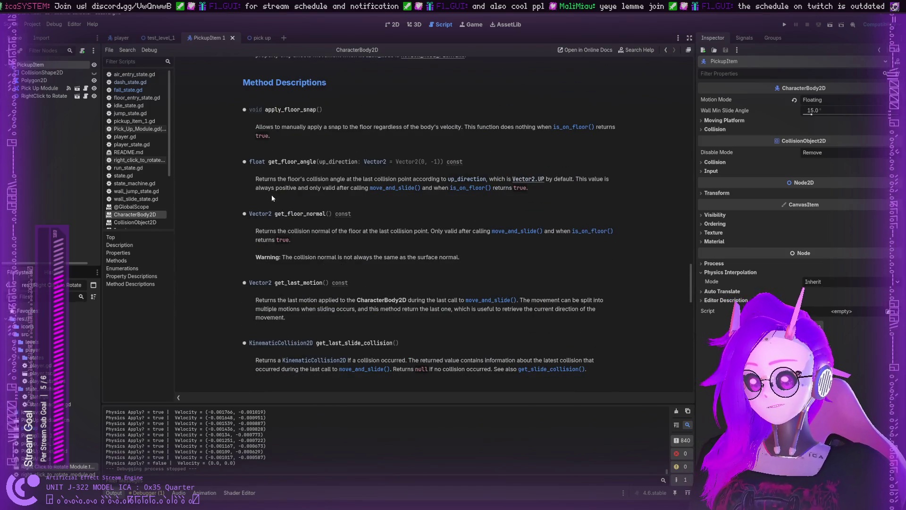
pyautogui.scroll(10, 279, 194)
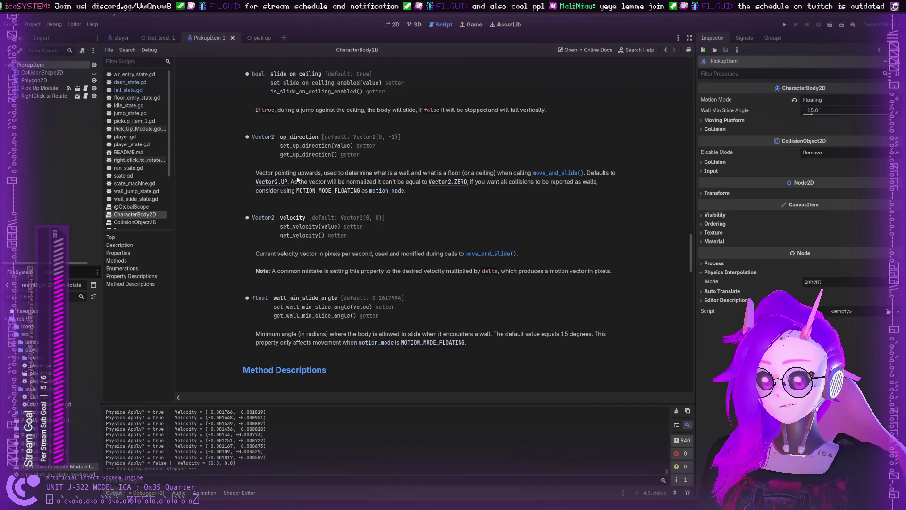
pyautogui.scroll(3, 296, 182)
pyautogui.scroll(-6, 288, 190)
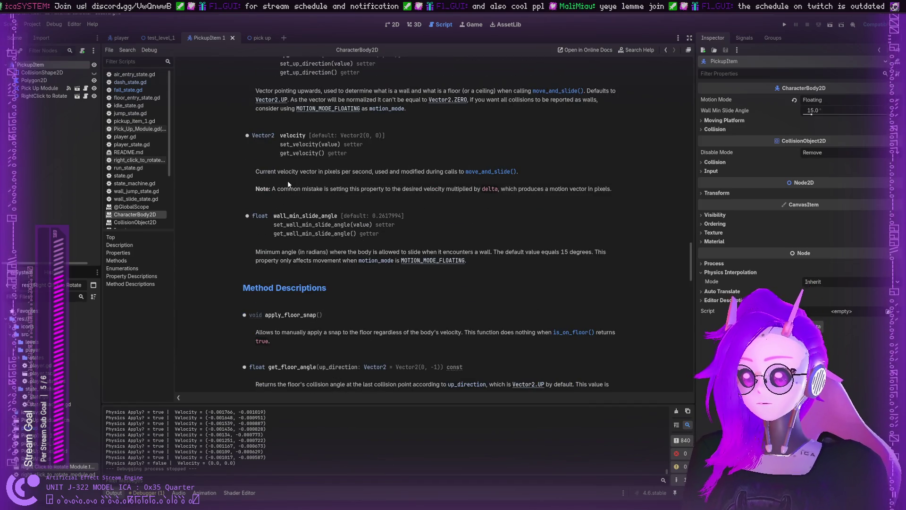
pyautogui.moveTo(288, 172)
pyautogui.mouseDown()
pyautogui.moveTo(518, 172)
pyautogui.moveTo(355, 196)
pyautogui.moveTo(343, 191)
pyautogui.moveTo(608, 191)
pyautogui.mouseUp()
pyautogui.click(393, 172)
pyautogui.click(354, 193)
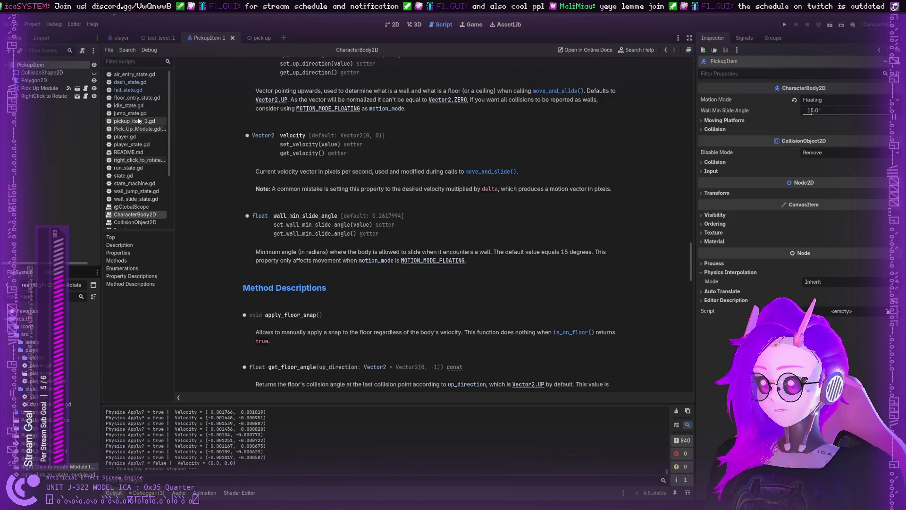
# Return to Pick_Up_Module.gd, review the move_and_collide call, and open the KinematicCollision2D docs.
pyautogui.click(149, 129)
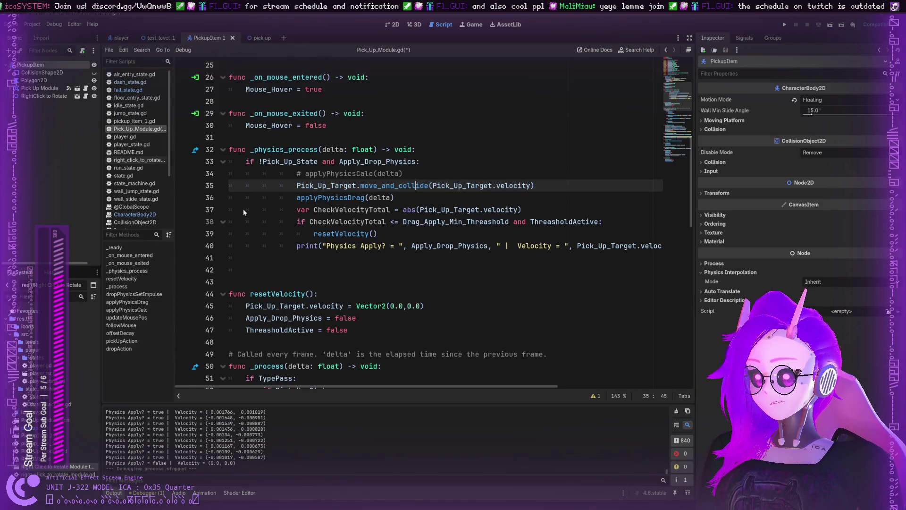
pyautogui.click(529, 186)
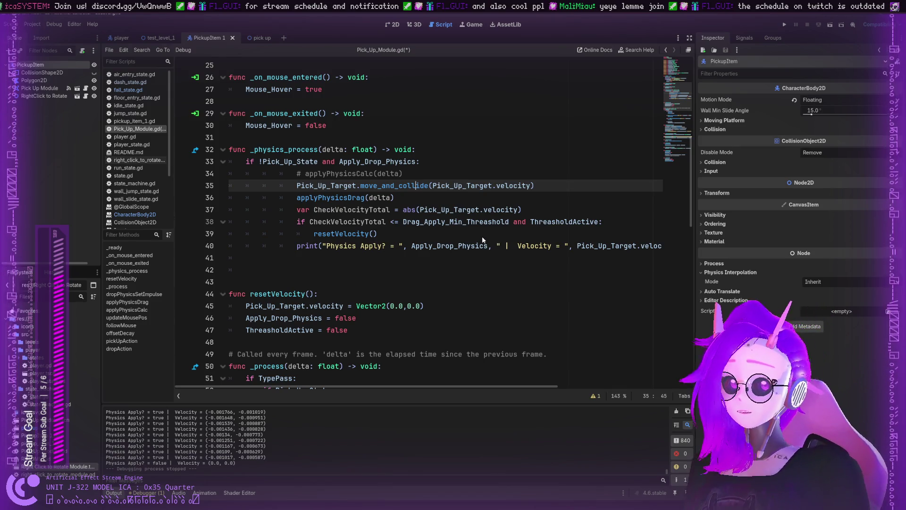
pyautogui.click(533, 206)
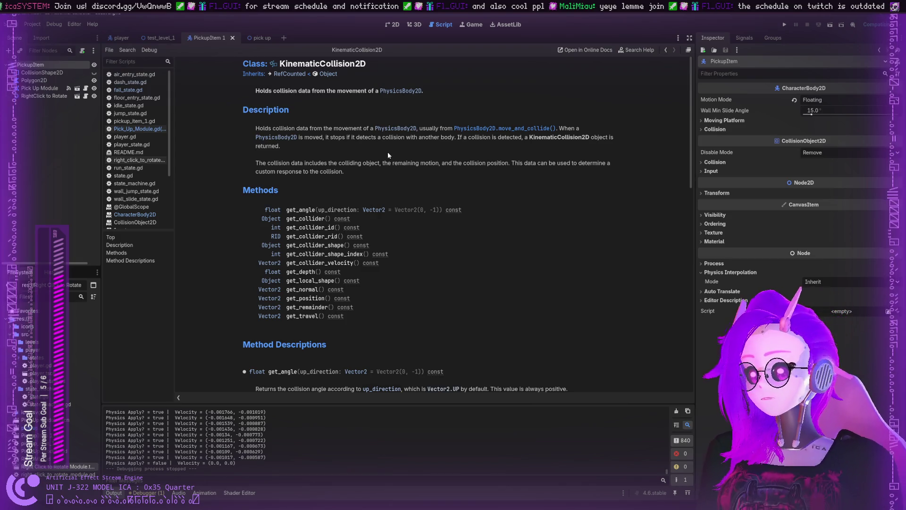
# Scroll through KinematicCollision2D's method descriptions to the get_depth entry.
pyautogui.scroll(-5, 383, 184)
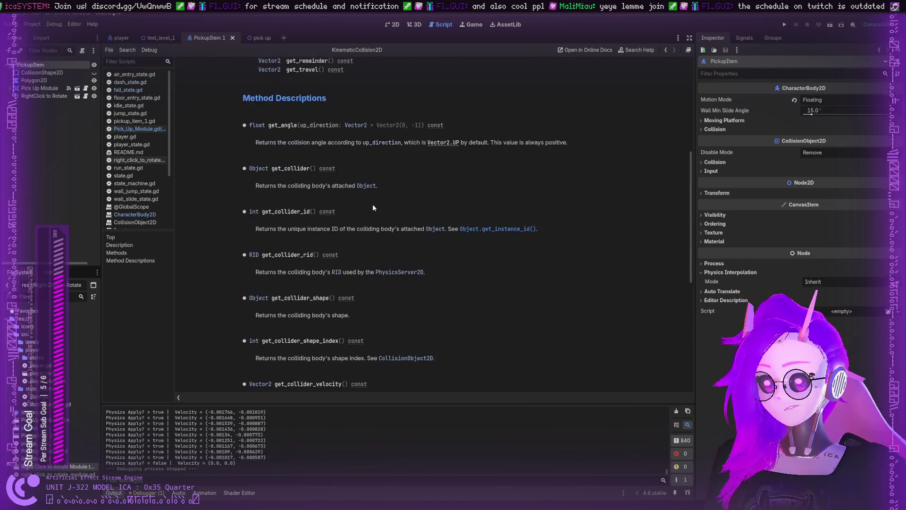
pyautogui.scroll(-4, 373, 204)
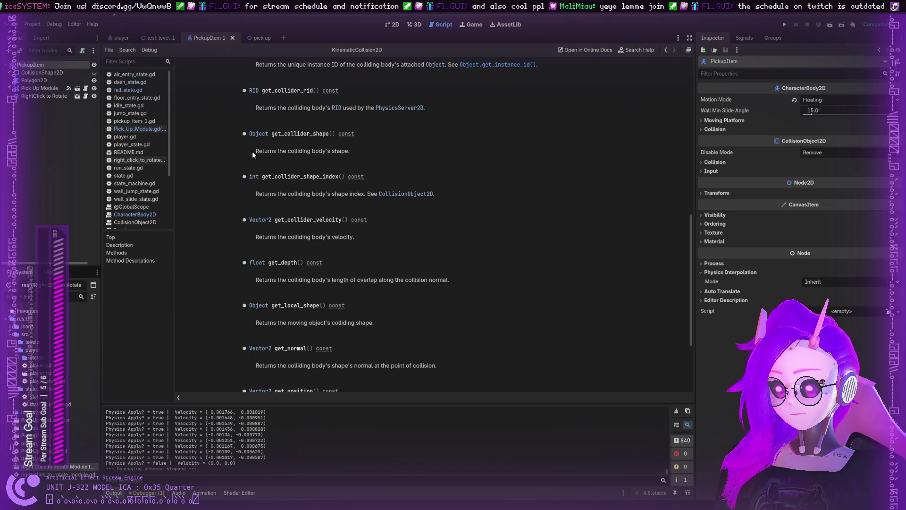
pyautogui.scroll(10, 277, 178)
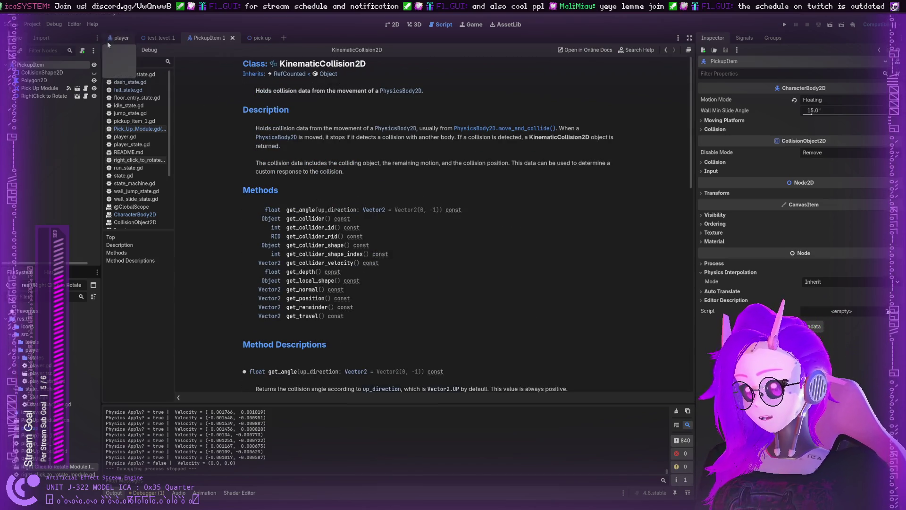
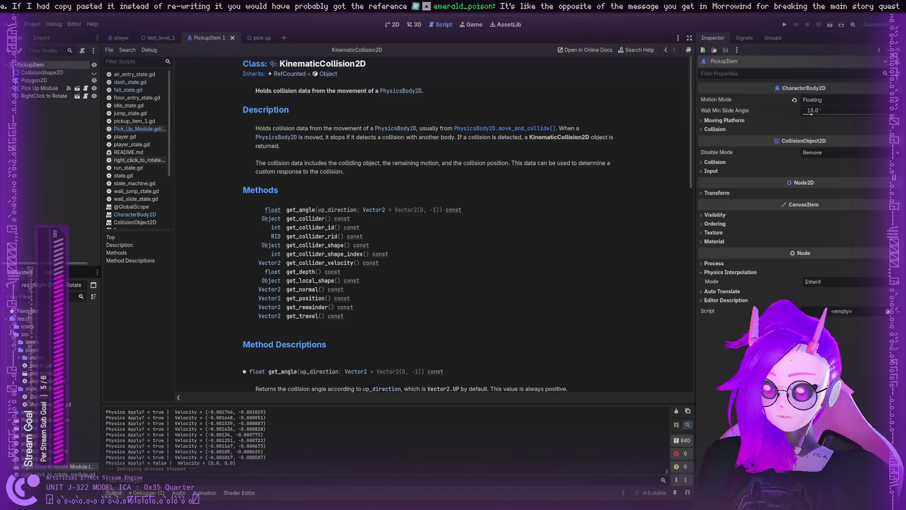
# Paste the collision-handling code after line 35 of Pick_Up_Module.gd.
pyautogui.click(131, 129)
pyautogui.click(533, 187)
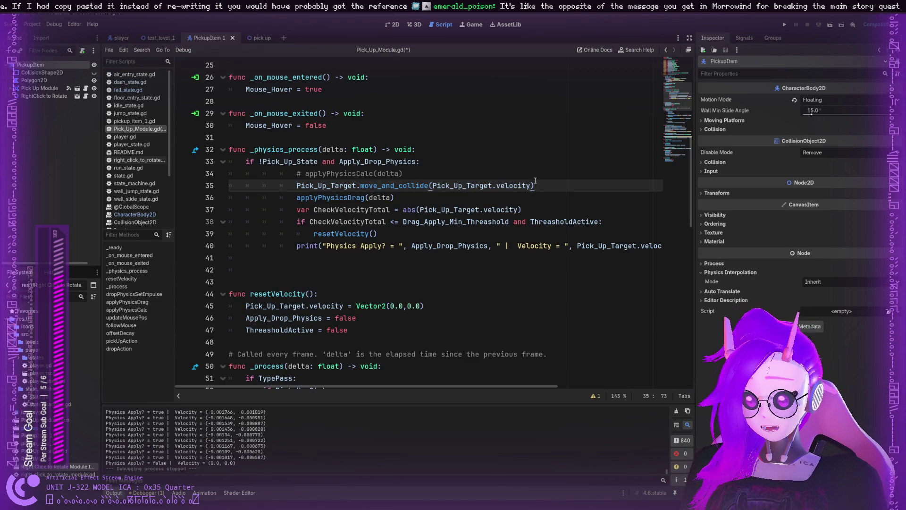
pyautogui.press('Return')
pyautogui.write('var collision := move_and_collide(velocity * delta)  # This if will only run if something was hit if collision:   # Insert code to move up whatever the platform hit here    # Move the remaining amount with yet another move and collide   move_and_collide(collision.get_remainder())')
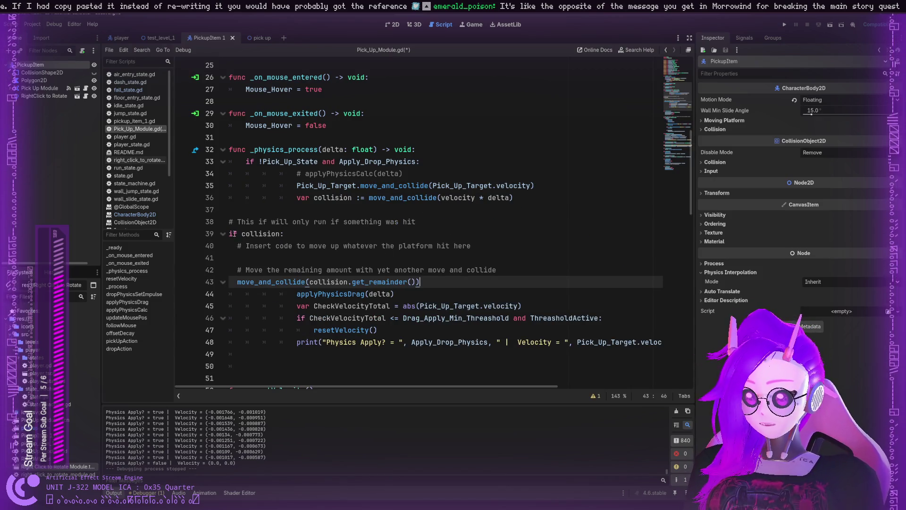
# Reindent the pasted lines so they sit correctly inside the _physics_process body.
pyautogui.moveTo(227, 220); pyautogui.dragTo(483, 281)
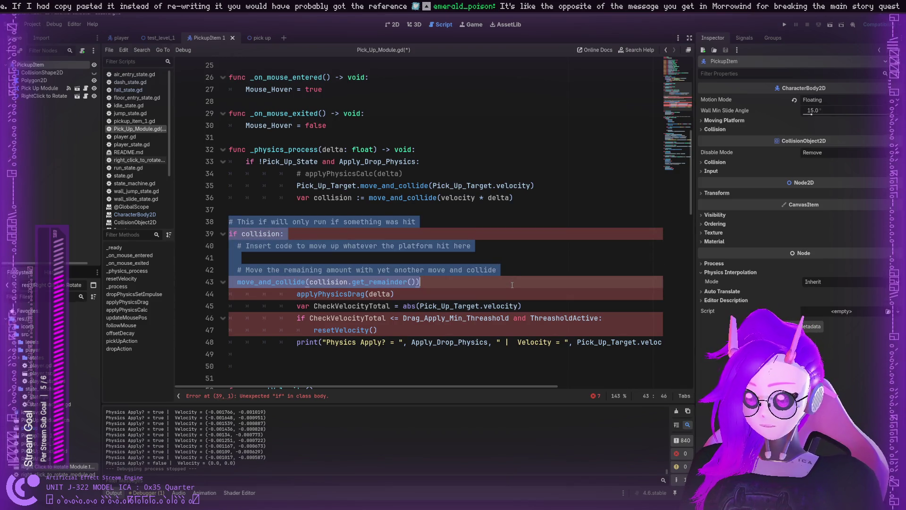
pyautogui.press('Tab')
pyautogui.press('Tab')
pyautogui.press('Tab')
pyautogui.click(304, 174)
pyautogui.moveTo(304, 174)
pyautogui.mouseDown()
pyautogui.moveTo(425, 295)
pyautogui.moveTo(614, 344)
pyautogui.moveTo(656, 346)
pyautogui.mouseUp()
pyautogui.hotkey('shift', 'Tab')
pyautogui.hotkey('shift', 'Tab')
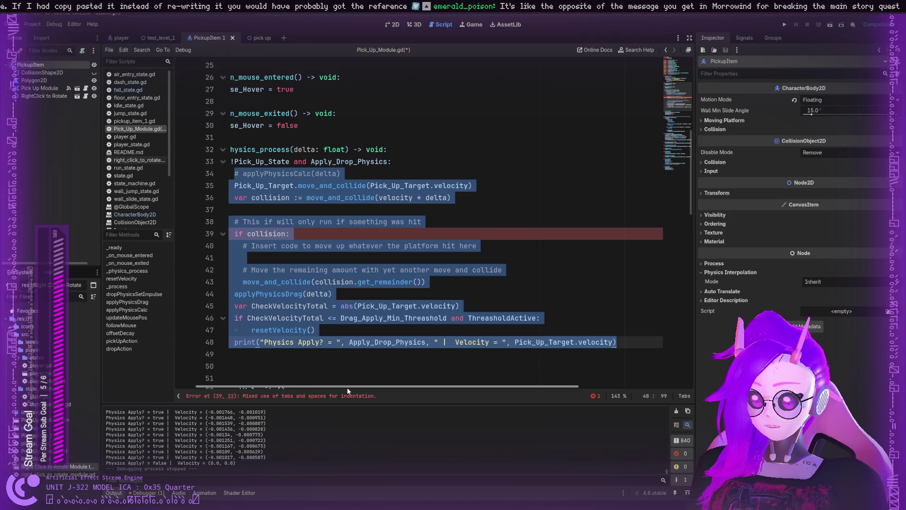
pyautogui.click(293, 185)
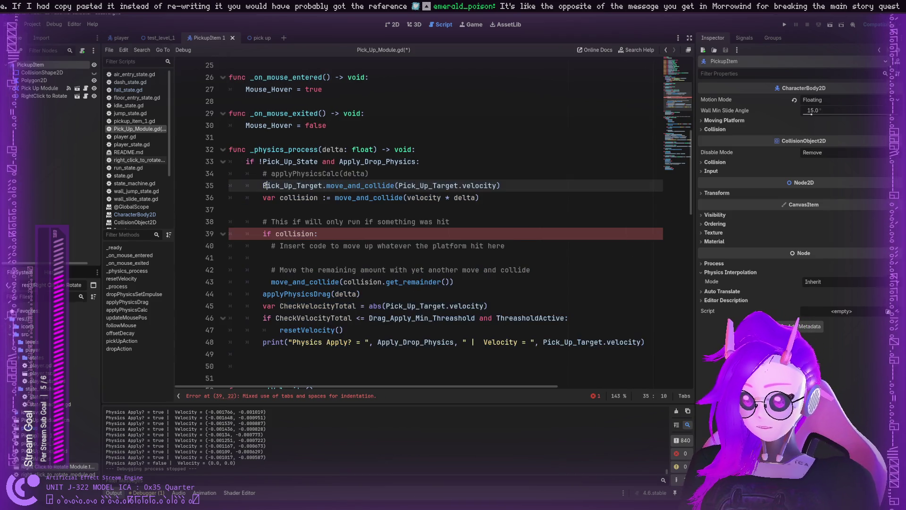
# Replace velocity * delta with Pick_Up_Target.velocity and prefix move_and_collide with Pick_Up_Target.
pyautogui.click(268, 213)
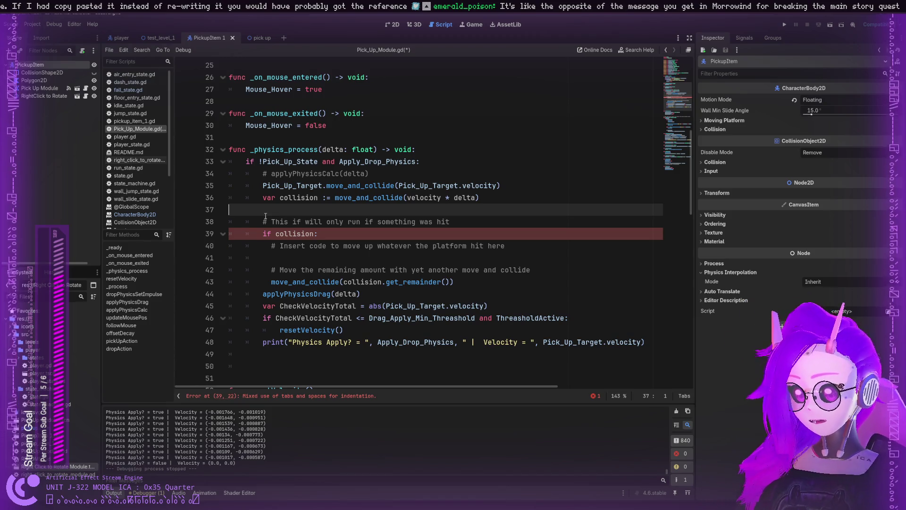
pyautogui.click(450, 185)
pyautogui.doubleClick(495, 187)
pyautogui.click(476, 186)
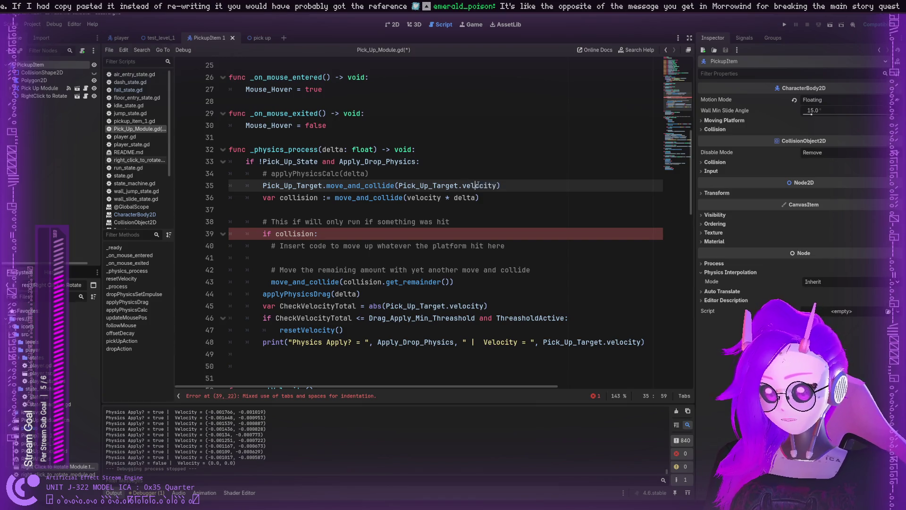
pyautogui.moveTo(496, 186)
pyautogui.mouseDown()
pyautogui.moveTo(399, 185)
pyautogui.moveTo(457, 198)
pyautogui.moveTo(478, 197)
pyautogui.moveTo(409, 186)
pyautogui.moveTo(263, 185)
pyautogui.mouseUp()
pyautogui.write('Pick_Up_Target.velocity')
pyautogui.hotkey('ctrl', 'c')
pyautogui.click(336, 198)
pyautogui.hotkey('ctrl', 'v')
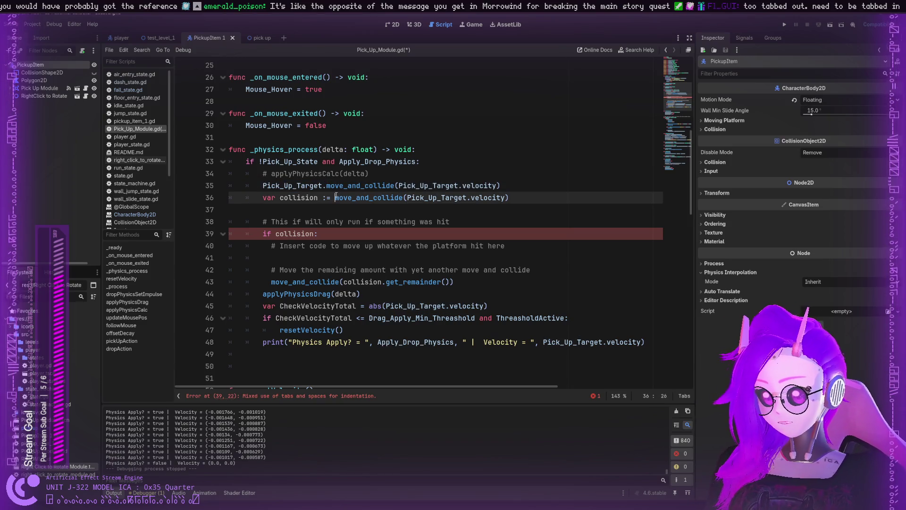
# Remove the redundant old move_and_collide line and its leftover empty line.
pyautogui.moveTo(511, 185); pyautogui.dragTo(236, 188)
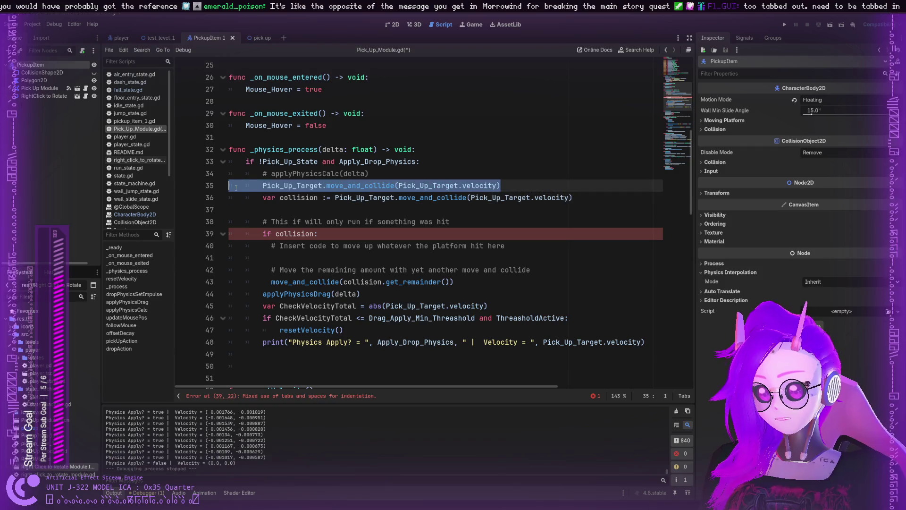
pyautogui.press('BackSpace')
pyautogui.press('BackSpace')
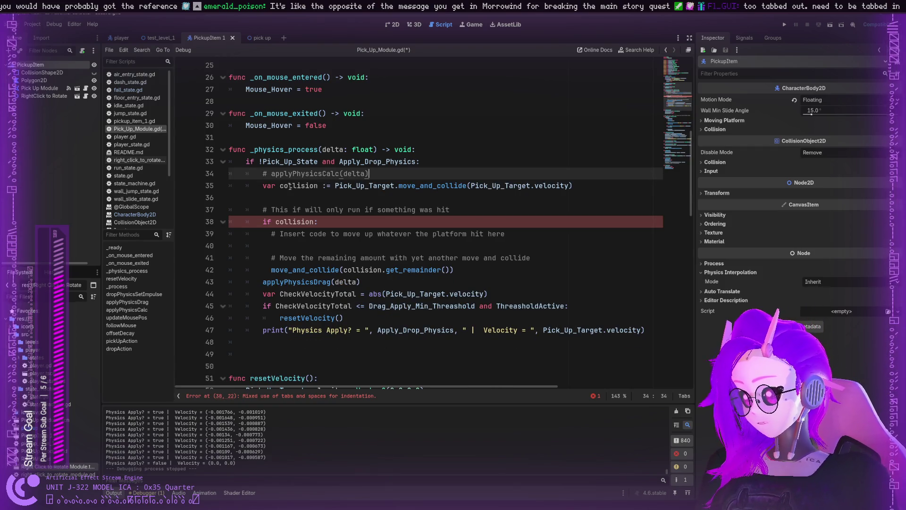
pyautogui.press('BackSpace')
pyautogui.press('BackSpace')
pyautogui.press('BackSpace')
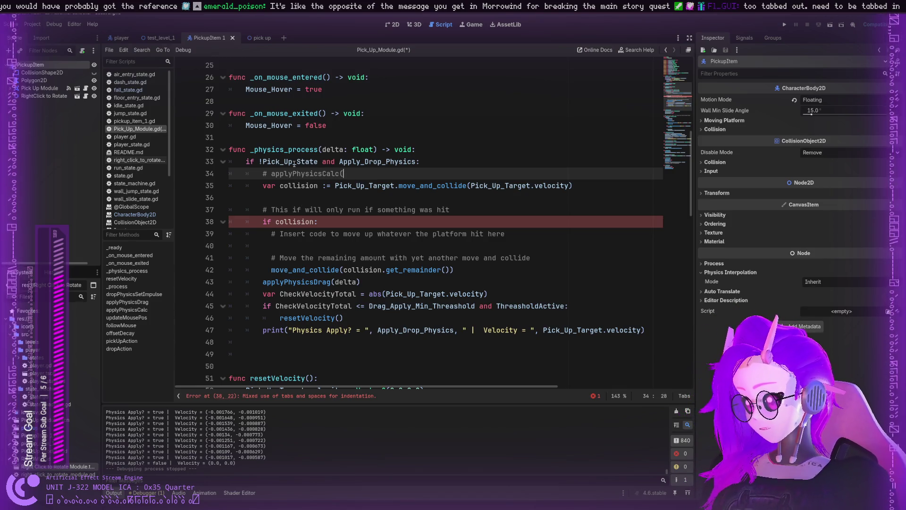
pyautogui.press('BackSpace')
pyautogui.press('BackSpace')
pyautogui.press('BackSpace')
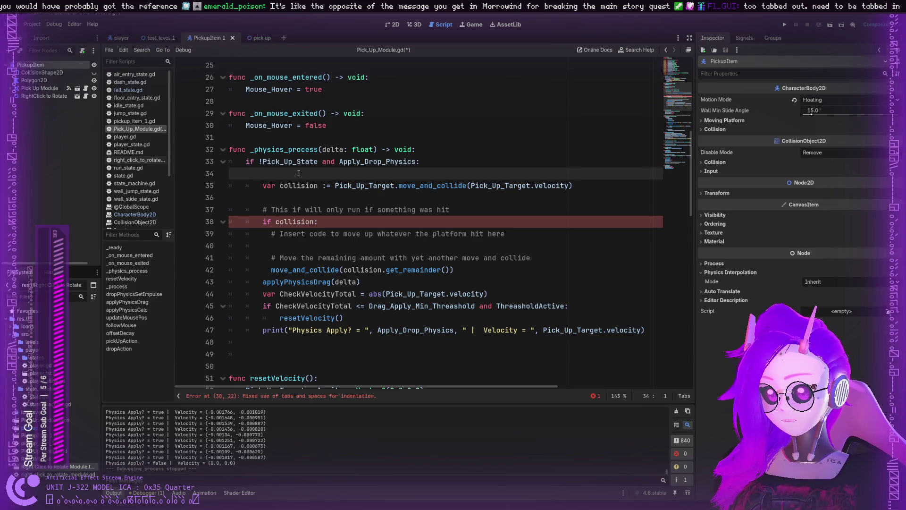
pyautogui.hotkey('ctrl', 'z')
pyautogui.hotkey('ctrl', 'z')
pyautogui.hotkey('ctrl', 'x')
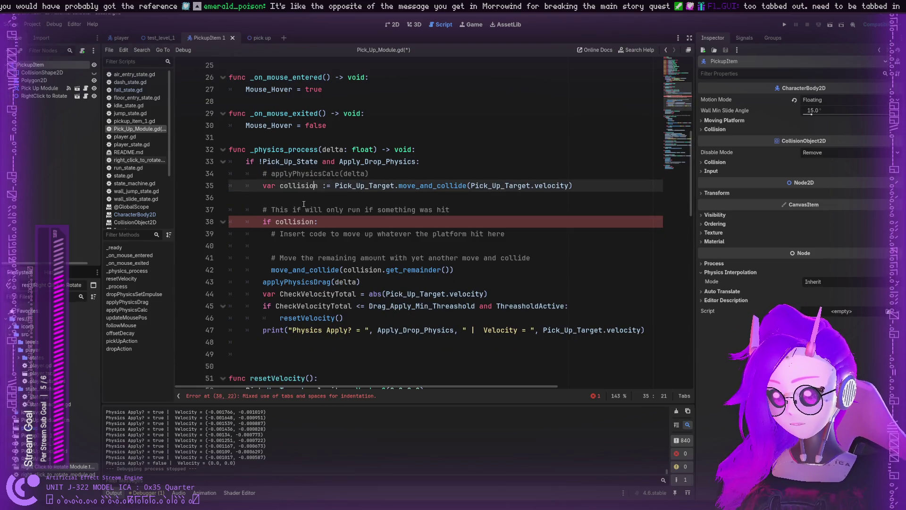
pyautogui.click(302, 202)
pyautogui.press('BackSpace')
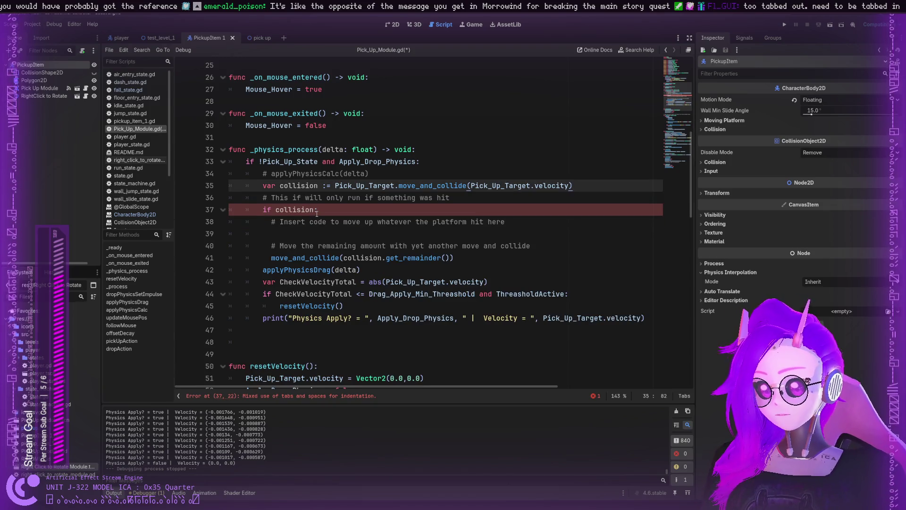
# Delete the placeholder comments and the blank line inside the if collision: block.
pyautogui.click(279, 234)
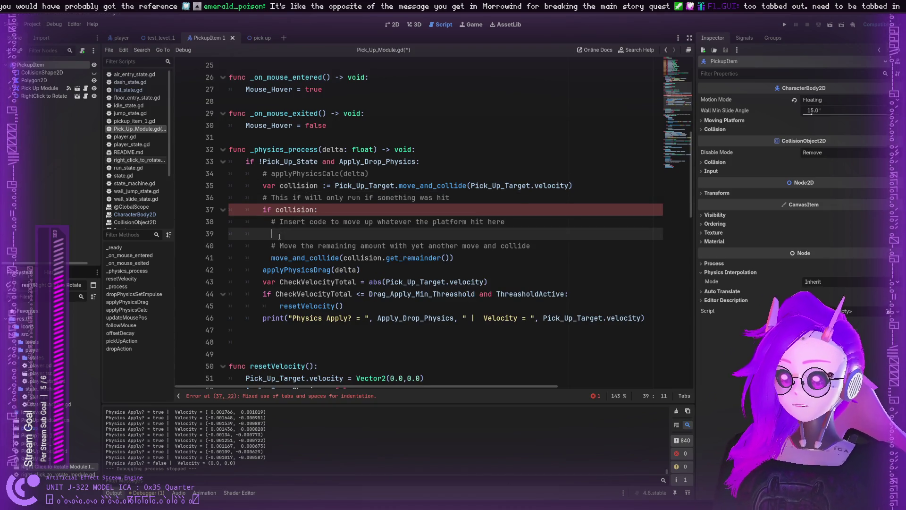
pyautogui.moveTo(289, 222)
pyautogui.mouseDown()
pyautogui.moveTo(504, 222)
pyautogui.moveTo(374, 221)
pyautogui.moveTo(512, 234)
pyautogui.mouseUp()
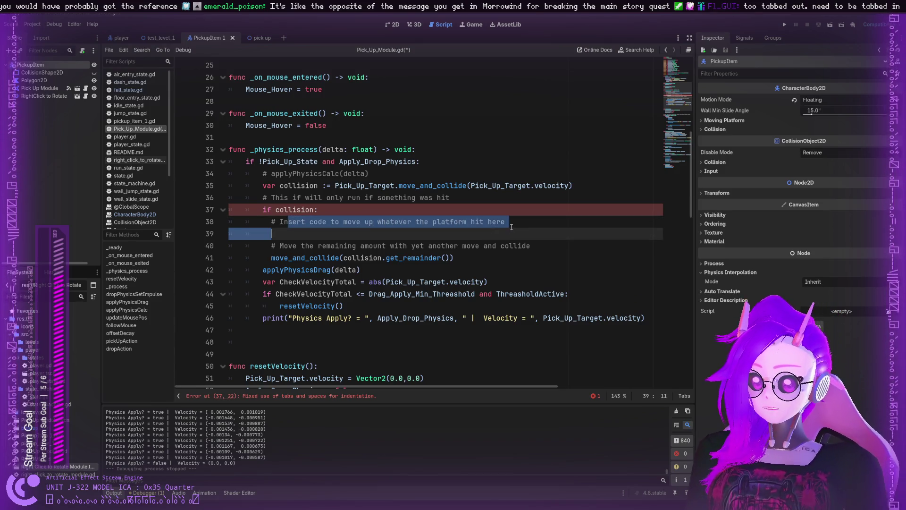
pyautogui.click(511, 225)
pyautogui.moveTo(302, 246); pyautogui.dragTo(535, 245)
pyautogui.click(538, 246)
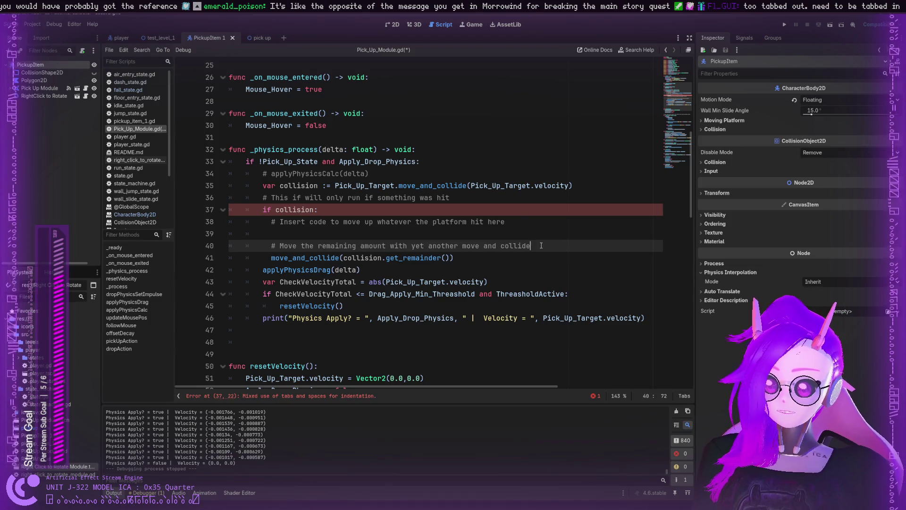
pyautogui.moveTo(530, 246)
pyautogui.mouseDown()
pyautogui.moveTo(402, 246)
pyautogui.moveTo(231, 222)
pyautogui.moveTo(272, 221)
pyautogui.mouseUp()
pyautogui.press('BackSpace')
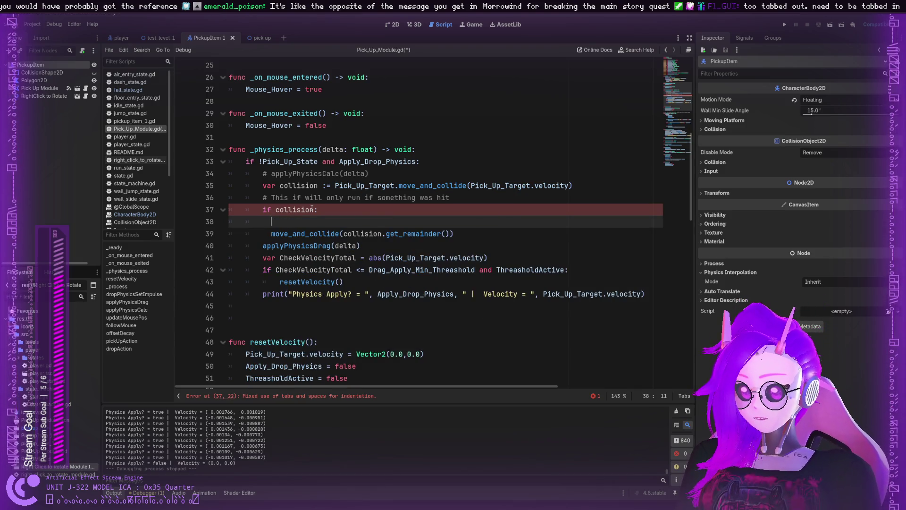
pyautogui.click(271, 233)
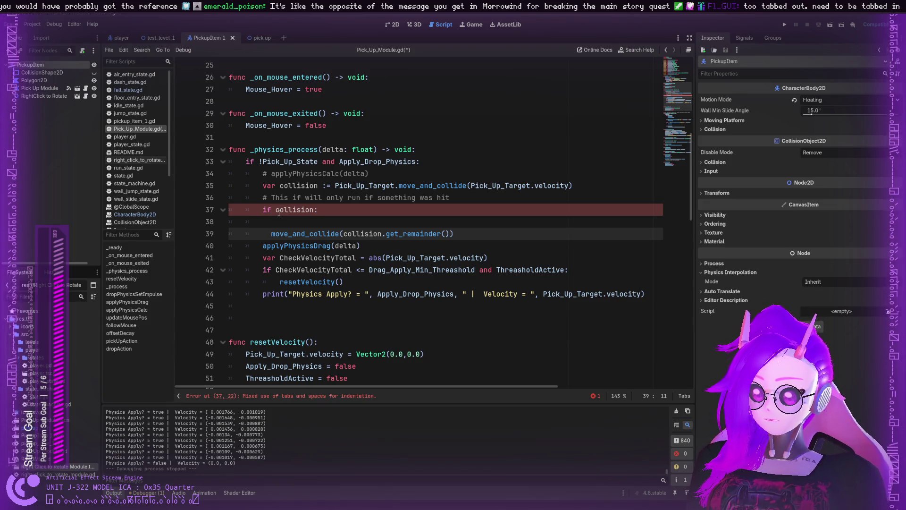
pyautogui.press('Up')
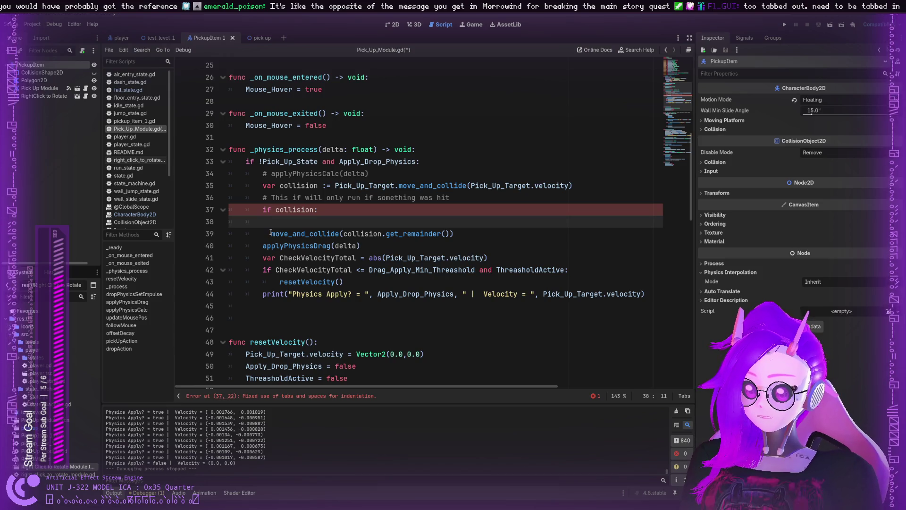
pyautogui.press('BackSpace')
pyautogui.press('BackSpace')
pyautogui.press('BackSpace')
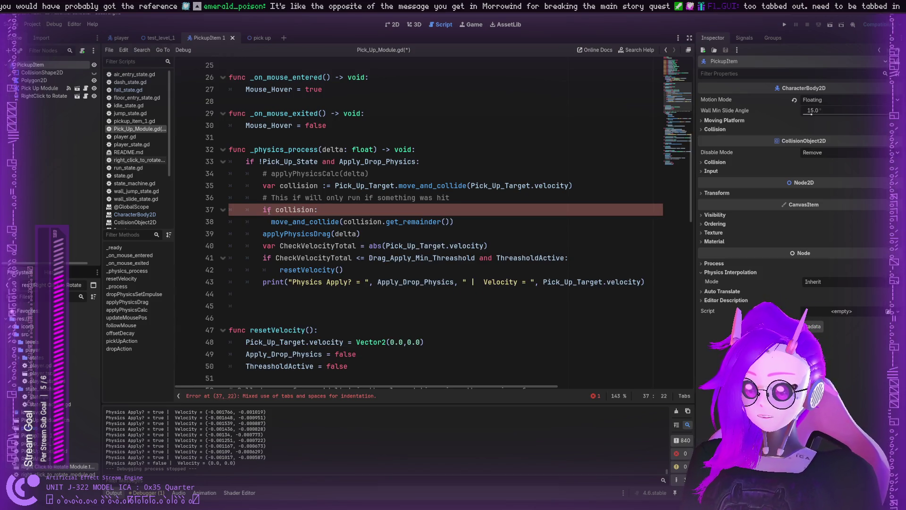
# Fix the remainder move_and_collide indentation, prefix it with Pick_Up_Target., and save.
pyautogui.click(271, 221)
pyautogui.press('Tab')
pyautogui.press('BackSpace')
pyautogui.press('BackSpace')
pyautogui.press('Tab')
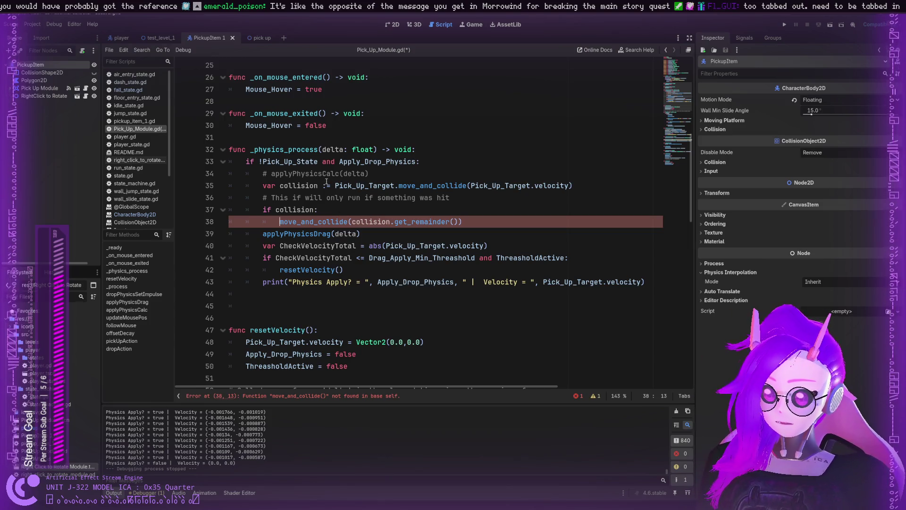
pyautogui.doubleClick(363, 186)
pyautogui.moveTo(399, 186); pyautogui.dragTo(338, 185)
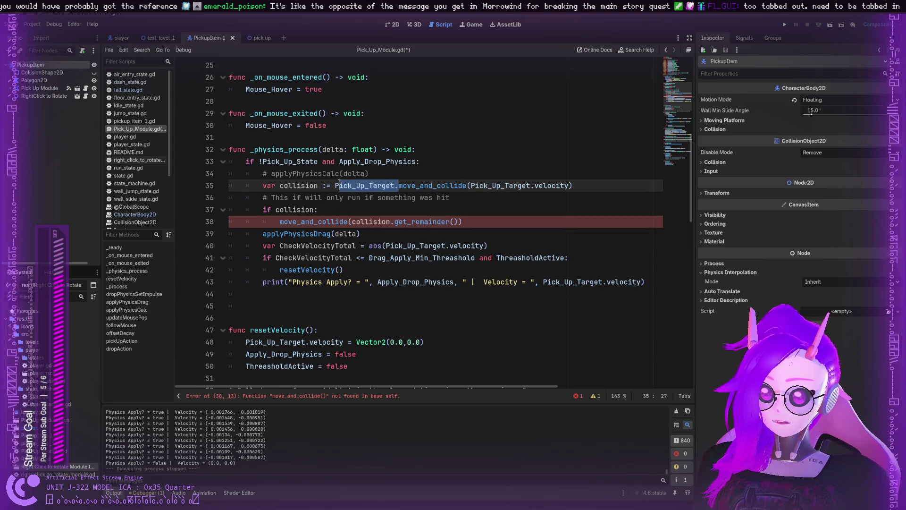
pyautogui.hotkey('ctrl', 'c')
pyautogui.click(279, 221)
pyautogui.hotkey('ctrl', 'v')
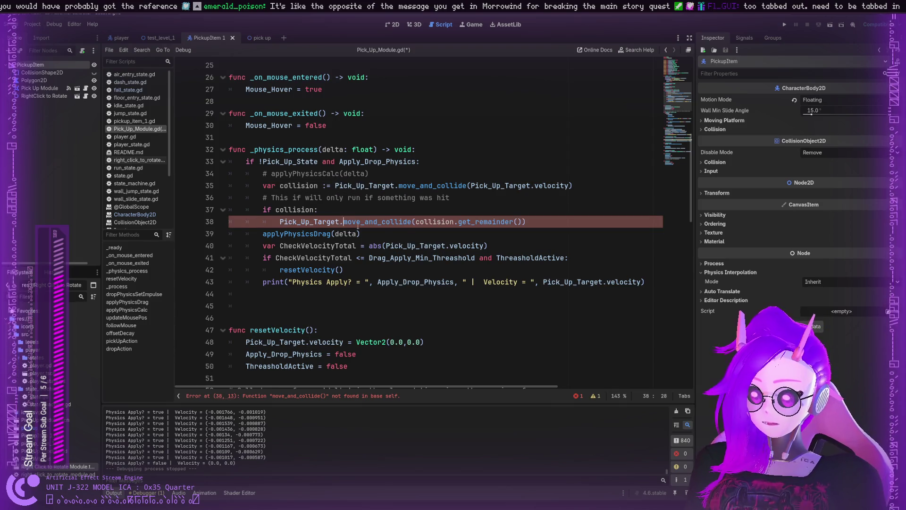
pyautogui.click(378, 222)
pyautogui.hotkey('ctrl', 's')
# Add print(collision) under if collision:, save, and run the game.
pyautogui.click(368, 232)
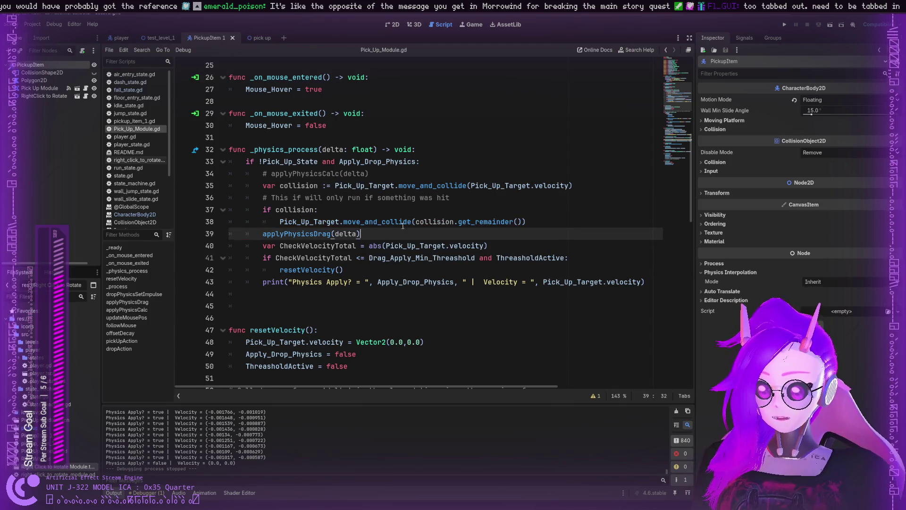
pyautogui.click(372, 205)
pyautogui.press('Return')
pyautogui.write('pri')
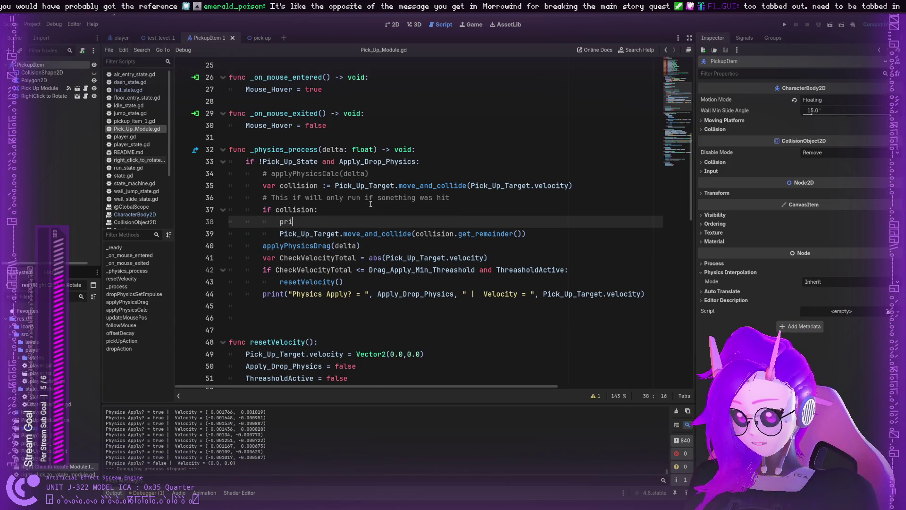
pyautogui.write('nt(":')
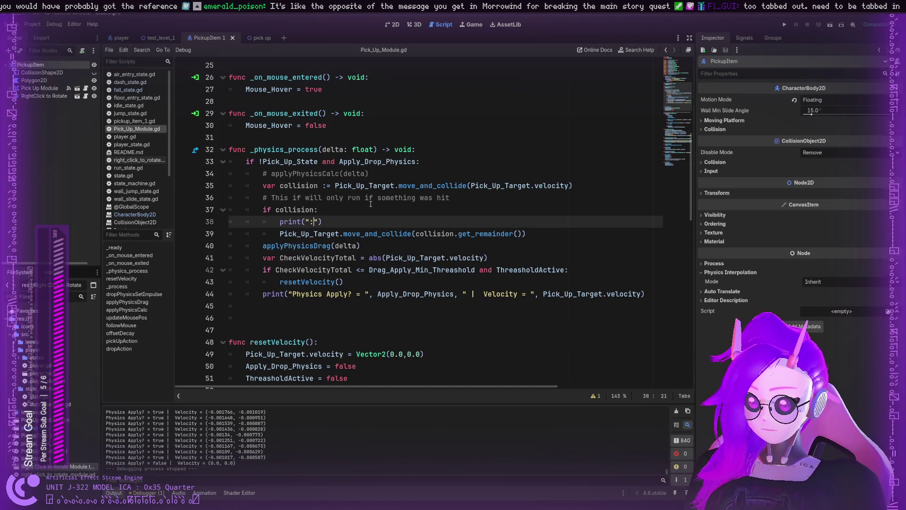
pyautogui.write('collissi')
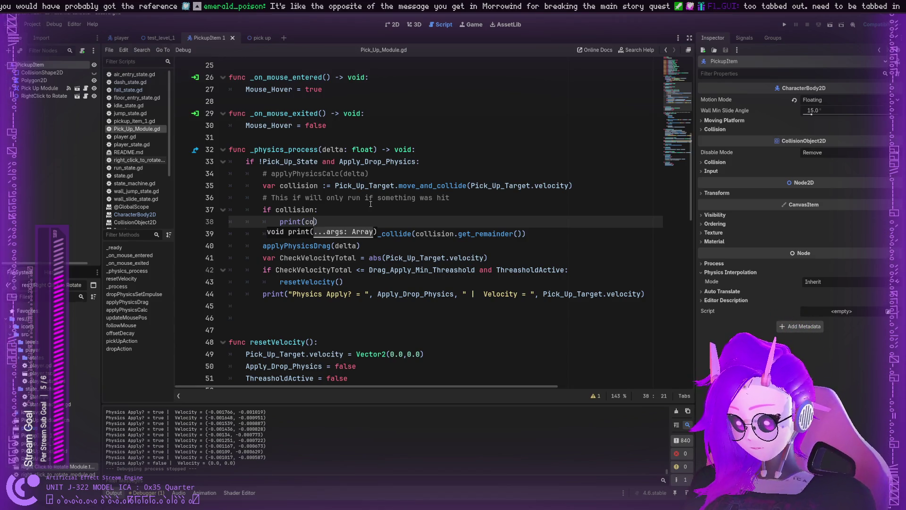
pyautogui.press('BackSpace')
pyautogui.press('BackSpace')
pyautogui.write('ion')
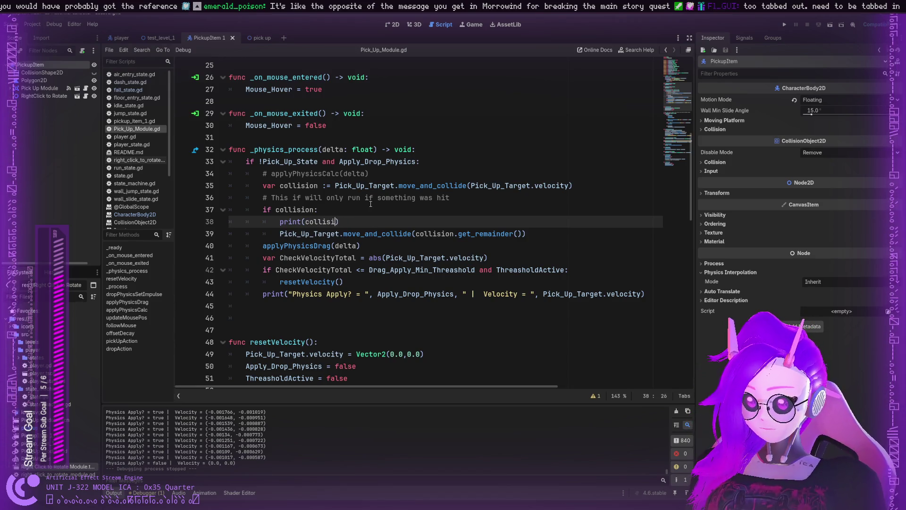
pyautogui.press('Return')
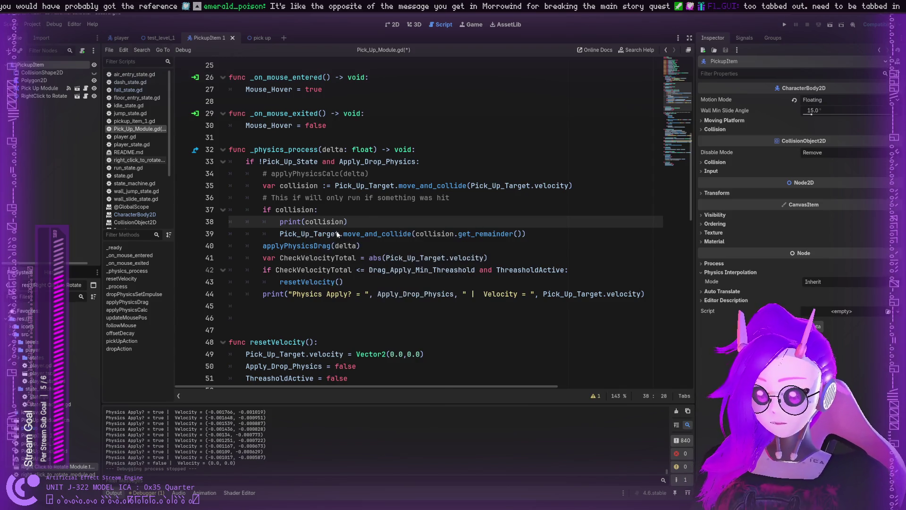
pyautogui.hotkey('ctrl', 's')
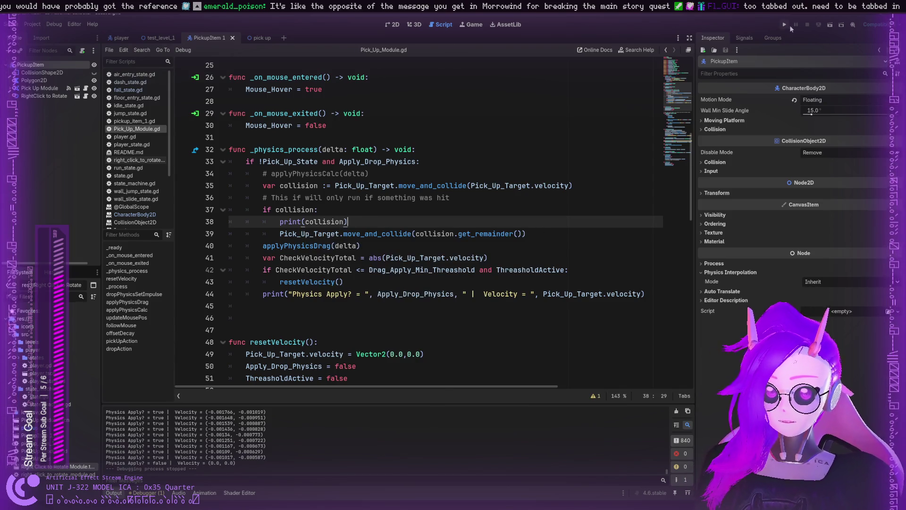
pyautogui.click(785, 25)
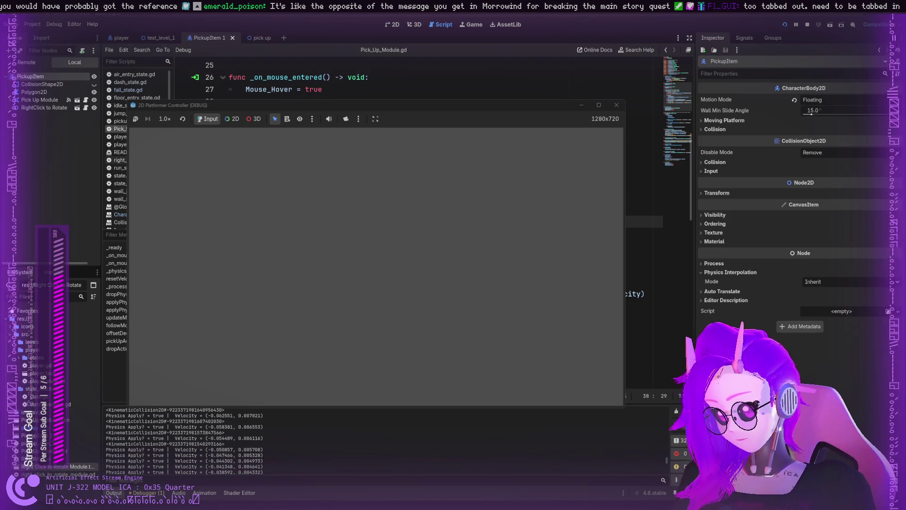
# Inspect the logged KinematicCollision2D entries and open the KinematicCollision2D class reference.
pyautogui.moveTo(134, 443); pyautogui.dragTo(225, 445)
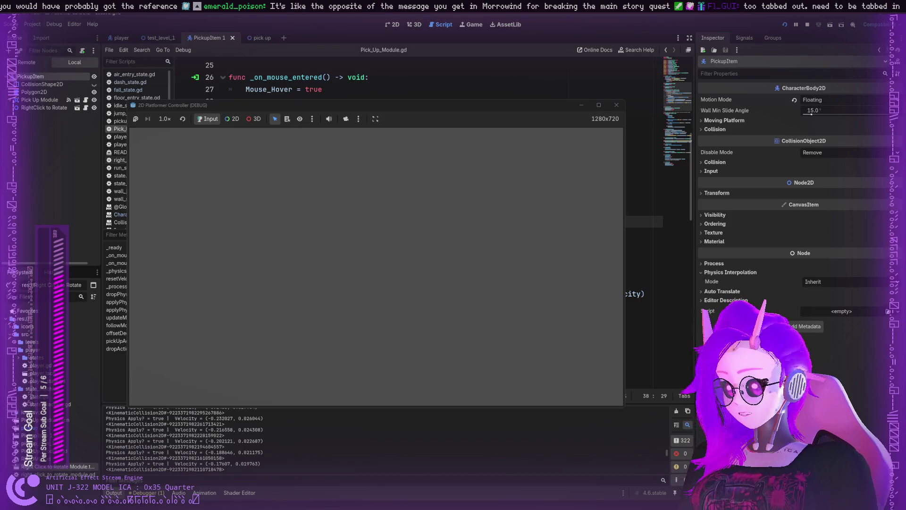
pyautogui.press('BackSpace')
pyautogui.press('BackSpace')
pyautogui.press('BackSpace')
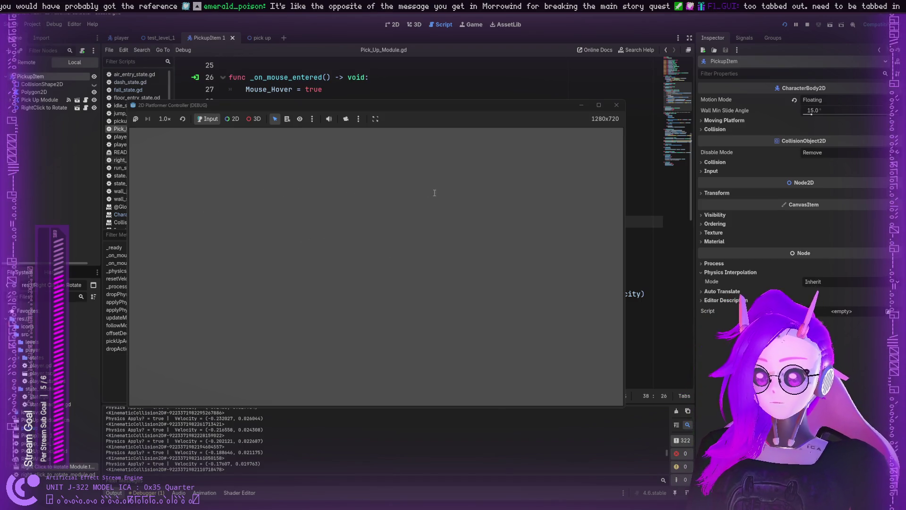
pyautogui.press('Up')
pyautogui.press('Up')
pyautogui.press('Up')
pyautogui.press('Down')
pyautogui.press('Down')
pyautogui.press('Down')
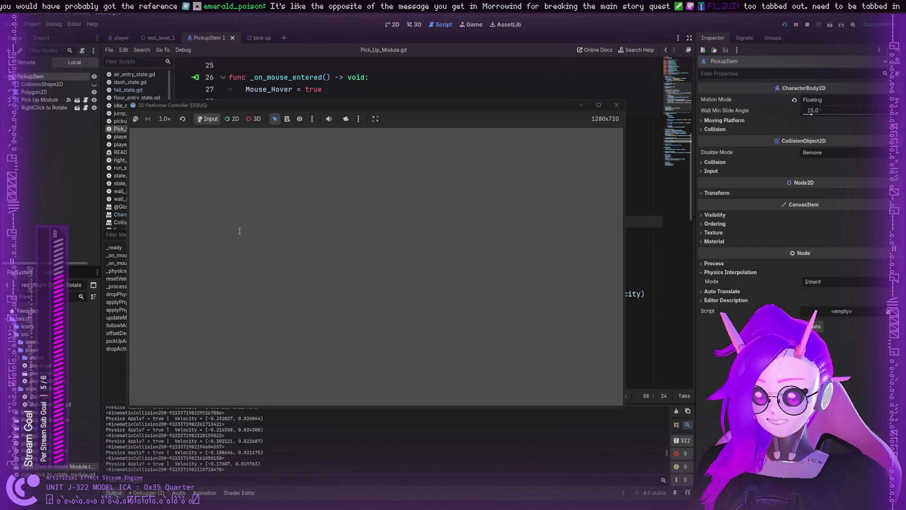
pyautogui.press('Up')
pyautogui.press('Up')
pyautogui.press('Up')
pyautogui.press('End')
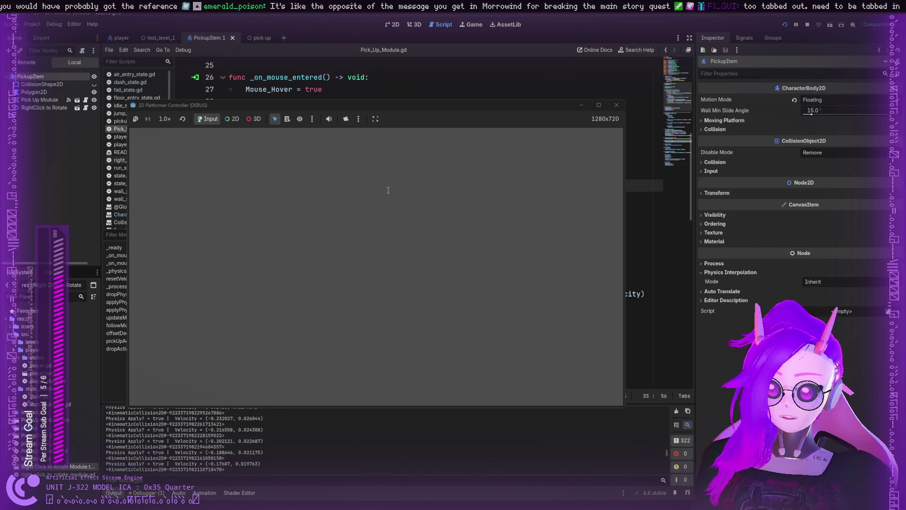
pyautogui.keyDown('ctrl'); pyautogui.click(544, 215); pyautogui.keyUp('ctrl')
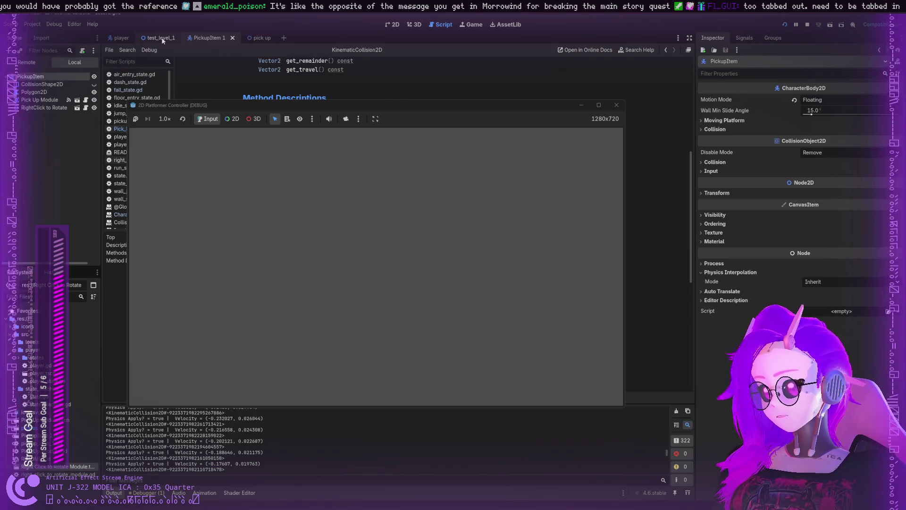
# Browse the KinematicCollision2D docs, edit and save the print line, then restart and grab the square.
pyautogui.scroll(-5, 216, 83)
pyautogui.scroll(-5, 215, 186)
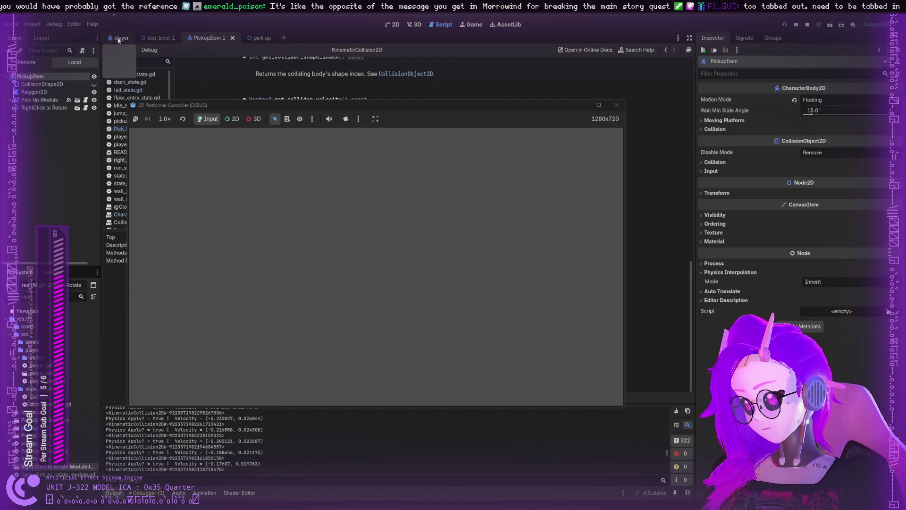
pyautogui.click(262, 38)
pyautogui.click(210, 37)
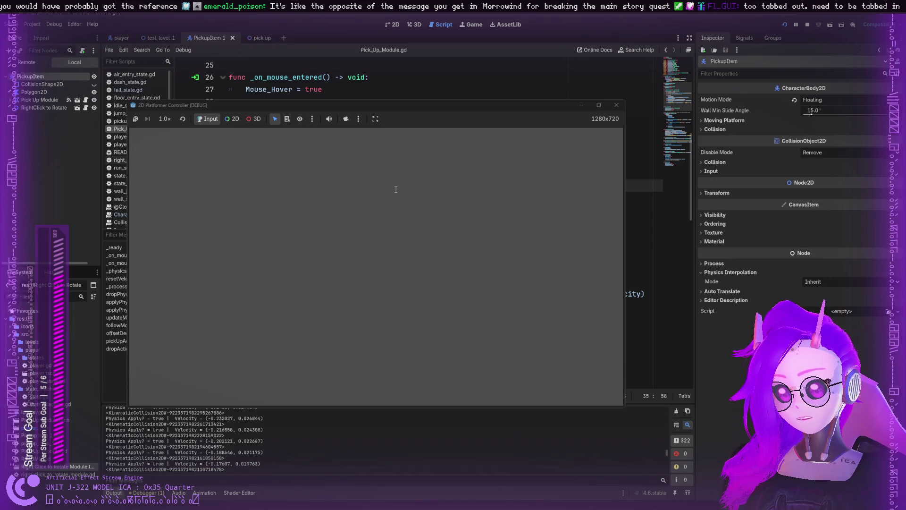
pyautogui.click(264, 227)
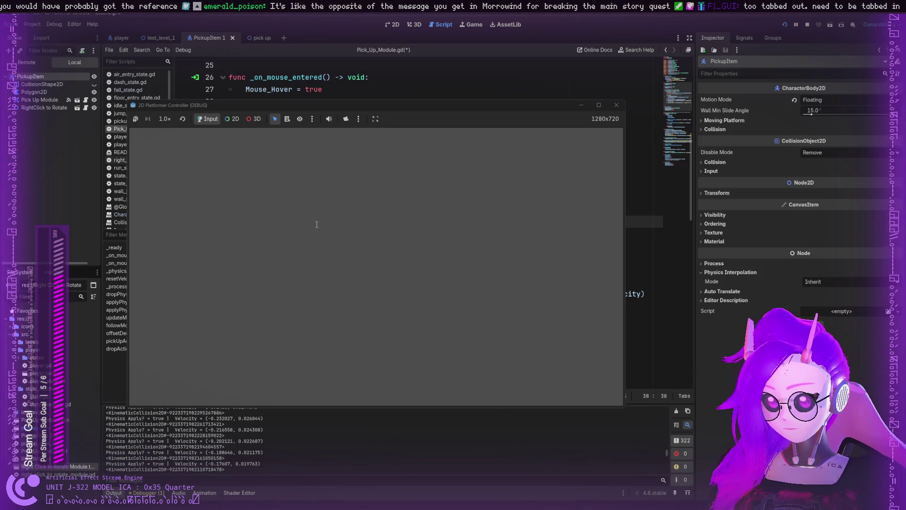
pyautogui.hotkey('ctrl', 's')
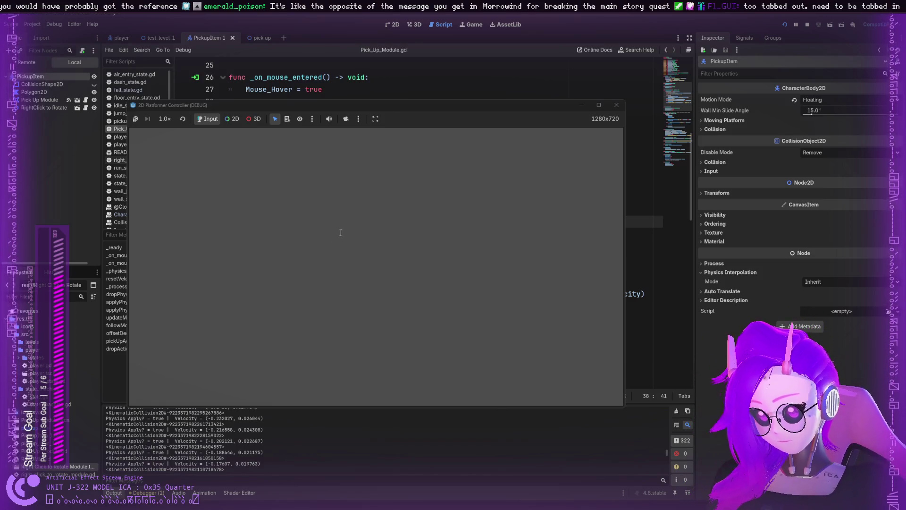
pyautogui.click(786, 26)
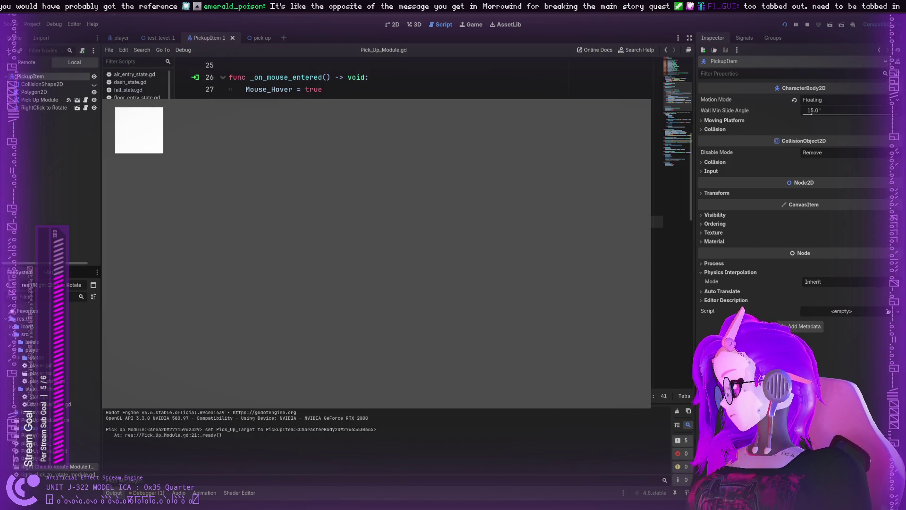
pyautogui.moveTo(139, 131)
pyautogui.mouseDown()
pyautogui.moveTo(469, 265)
pyautogui.moveTo(125, 194)
pyautogui.moveTo(124, 165)
pyautogui.mouseUp()
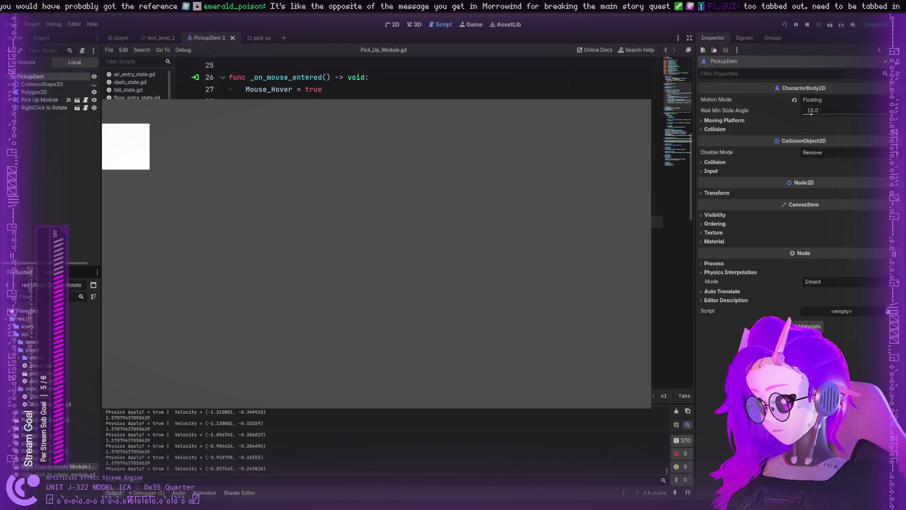
# Throw the square into the bottom, left and right walls, check the logged angles, then stop.
pyautogui.moveTo(127, 167)
pyautogui.mouseDown()
pyautogui.moveTo(132, 309)
pyautogui.moveTo(108, 317)
pyautogui.mouseUp()
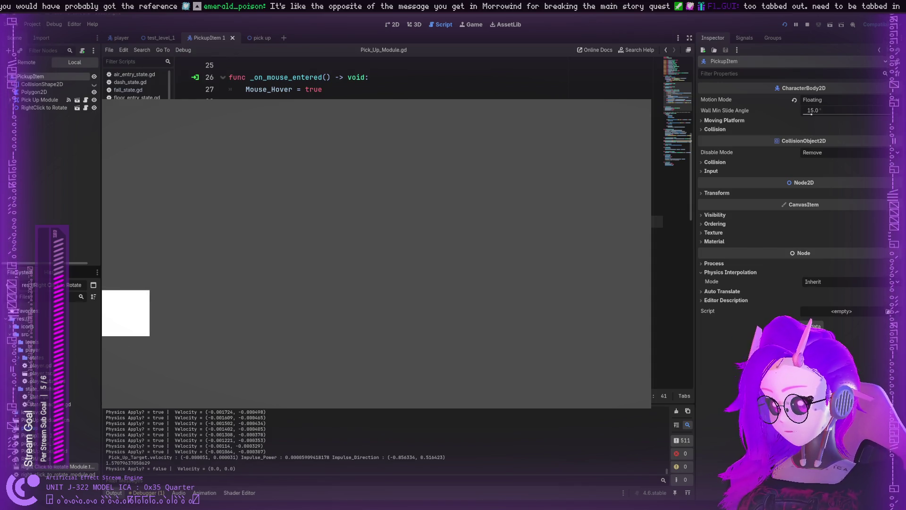
pyautogui.moveTo(150, 462); pyautogui.dragTo(109, 464)
pyautogui.click(126, 465)
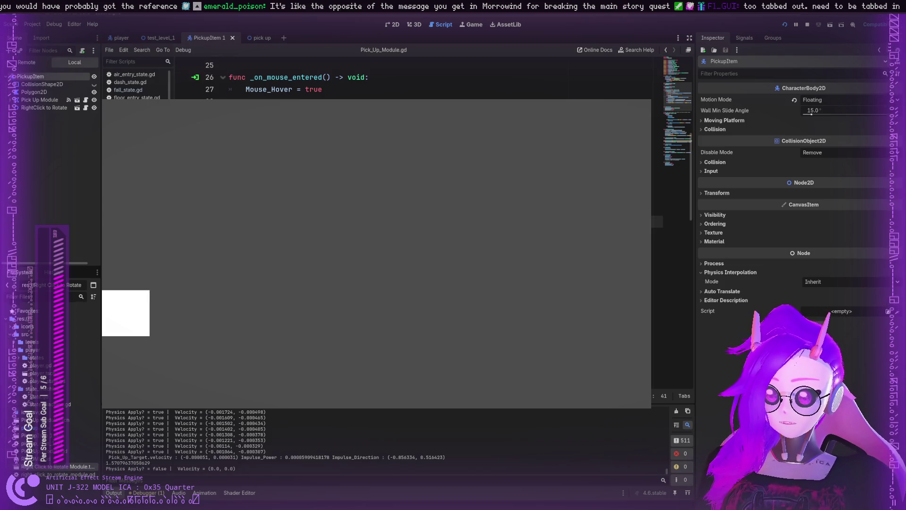
pyautogui.moveTo(496, 202)
pyautogui.mouseDown()
pyautogui.moveTo(617, 106)
pyautogui.moveTo(587, 128)
pyautogui.moveTo(602, 145)
pyautogui.mouseUp()
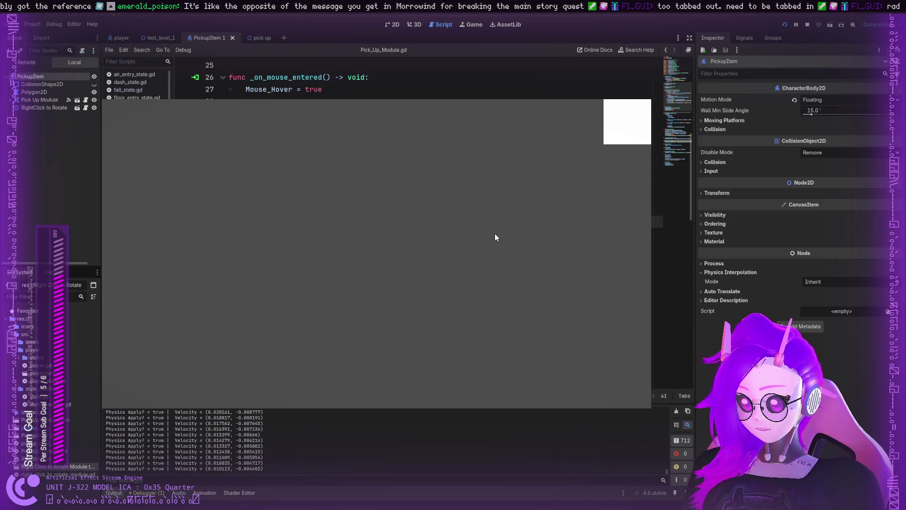
pyautogui.moveTo(590, 378)
pyautogui.mouseDown()
pyautogui.moveTo(542, 331)
pyautogui.moveTo(524, 394)
pyautogui.moveTo(590, 313)
pyautogui.moveTo(649, 302)
pyautogui.moveTo(518, 303)
pyautogui.moveTo(97, 272)
pyautogui.moveTo(119, 267)
pyautogui.moveTo(364, 112)
pyautogui.moveTo(351, 124)
pyautogui.mouseUp()
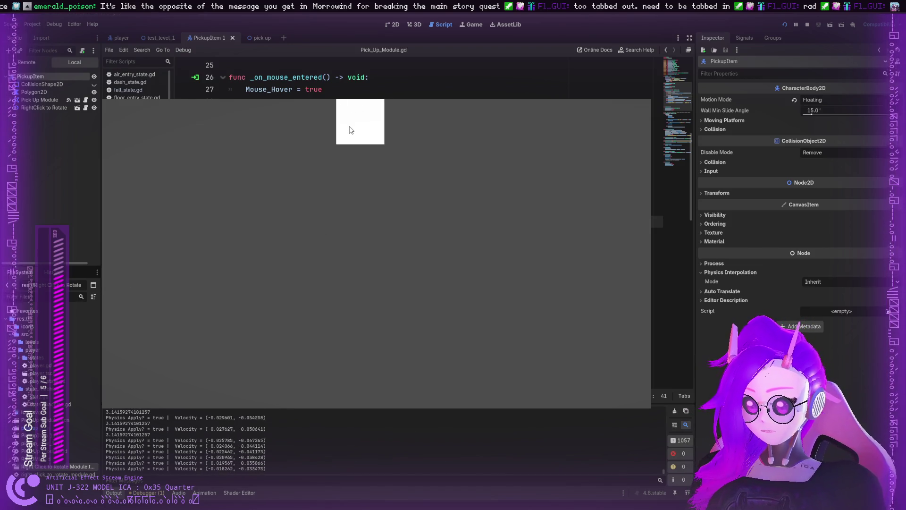
pyautogui.click(412, 226)
pyautogui.moveTo(414, 228)
pyautogui.mouseDown()
pyautogui.moveTo(406, 245)
pyautogui.moveTo(122, 263)
pyautogui.moveTo(122, 275)
pyautogui.moveTo(533, 259)
pyautogui.moveTo(636, 260)
pyautogui.moveTo(631, 268)
pyautogui.mouseUp()
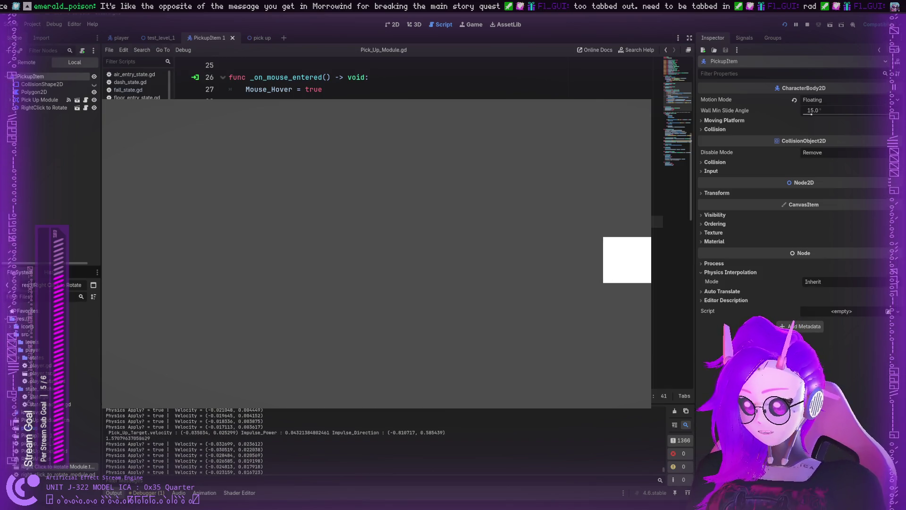
pyautogui.moveTo(635, 284)
pyautogui.mouseDown()
pyautogui.moveTo(643, 265)
pyautogui.moveTo(632, 262)
pyautogui.moveTo(123, 255)
pyautogui.mouseUp()
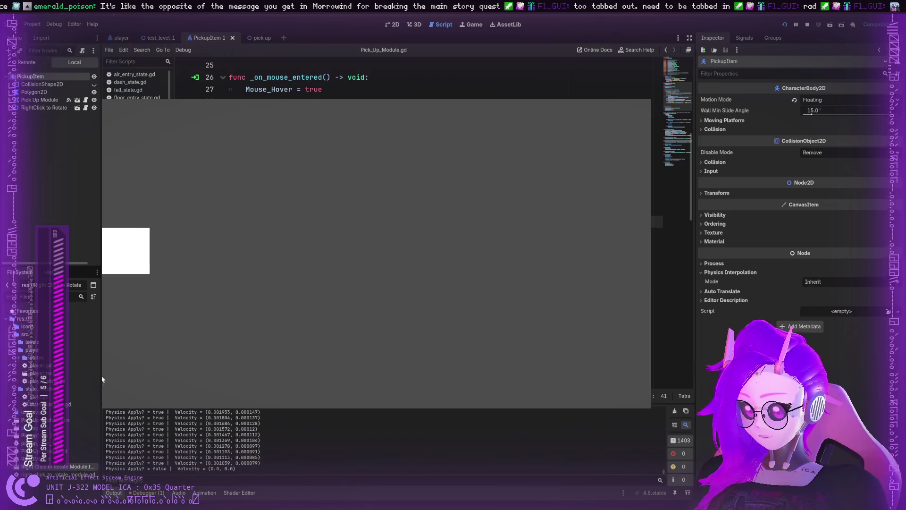
pyautogui.moveTo(116, 248)
pyautogui.mouseDown()
pyautogui.moveTo(94, 246)
pyautogui.moveTo(126, 246)
pyautogui.mouseUp()
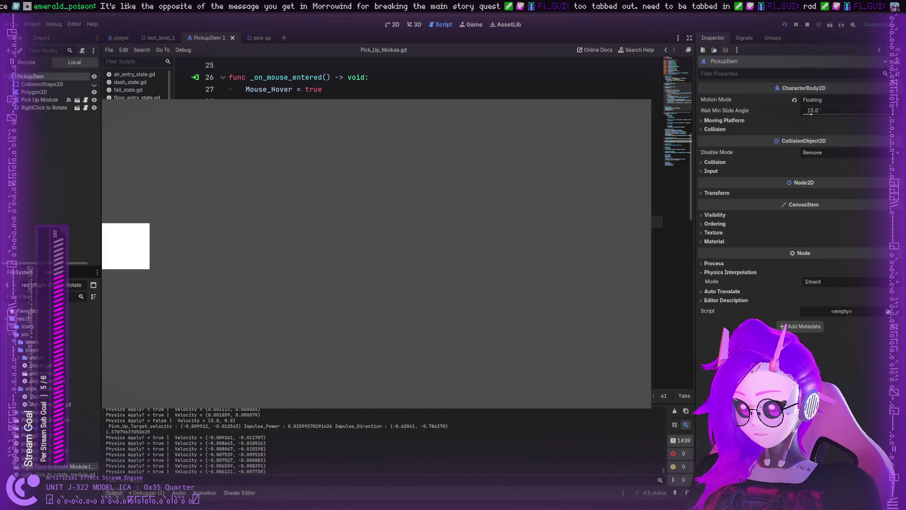
pyautogui.scroll(2, 277, 442)
pyautogui.moveTo(138, 288)
pyautogui.mouseDown()
pyautogui.moveTo(253, 251)
pyautogui.moveTo(642, 250)
pyautogui.mouseUp()
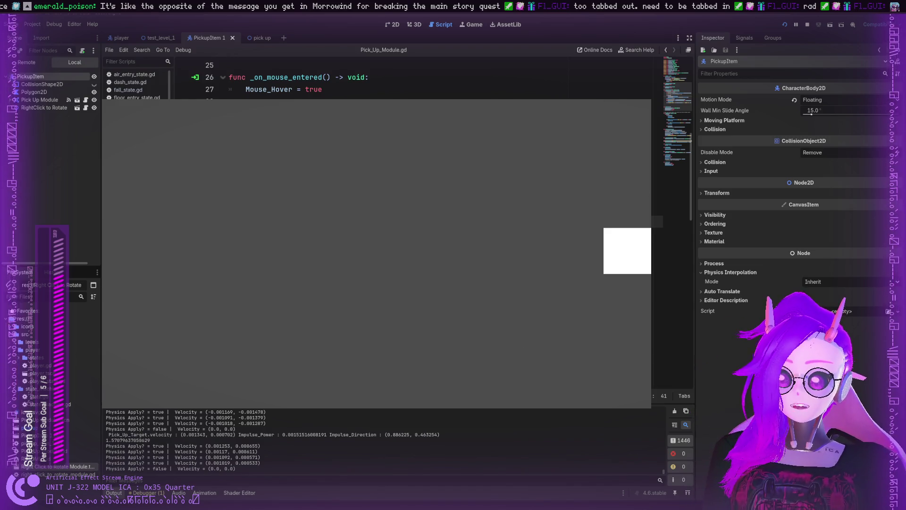
pyautogui.press('F8')
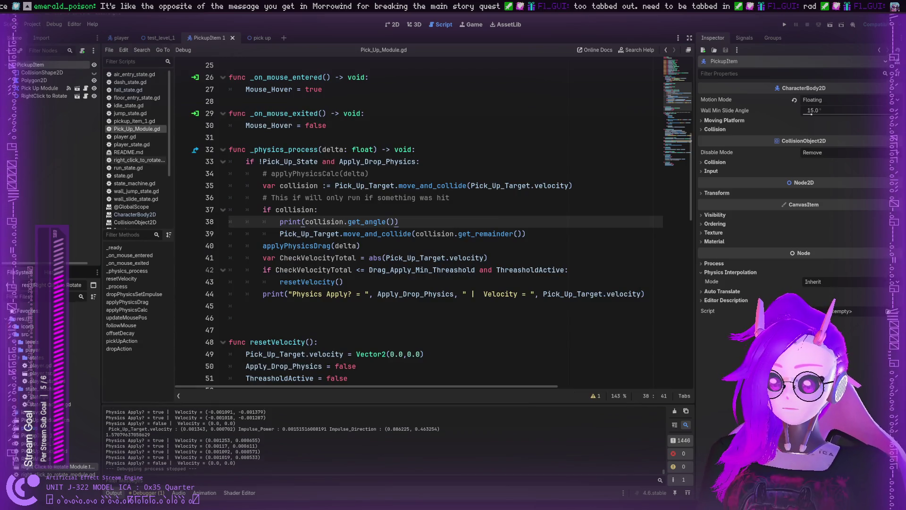
# Open the KinematicCollision2D help page from the move_and_collide line.
pyautogui.press('Home')
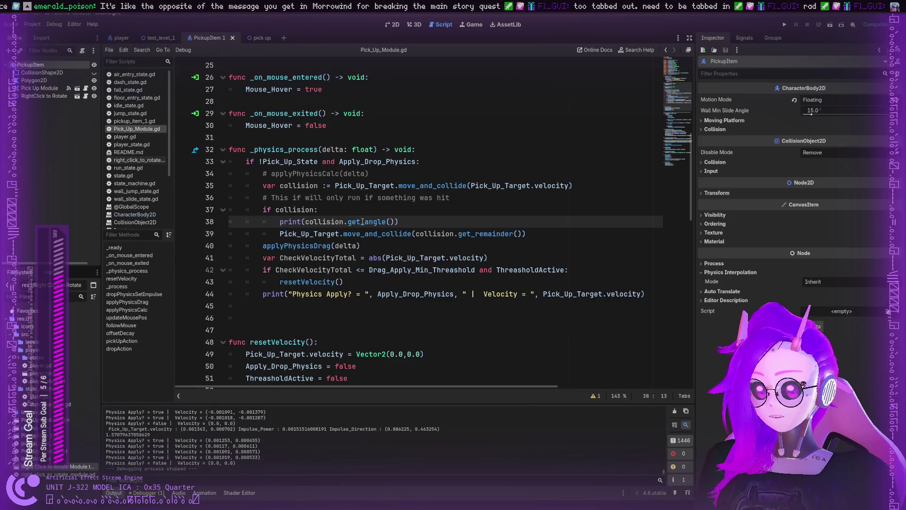
pyautogui.click(321, 222)
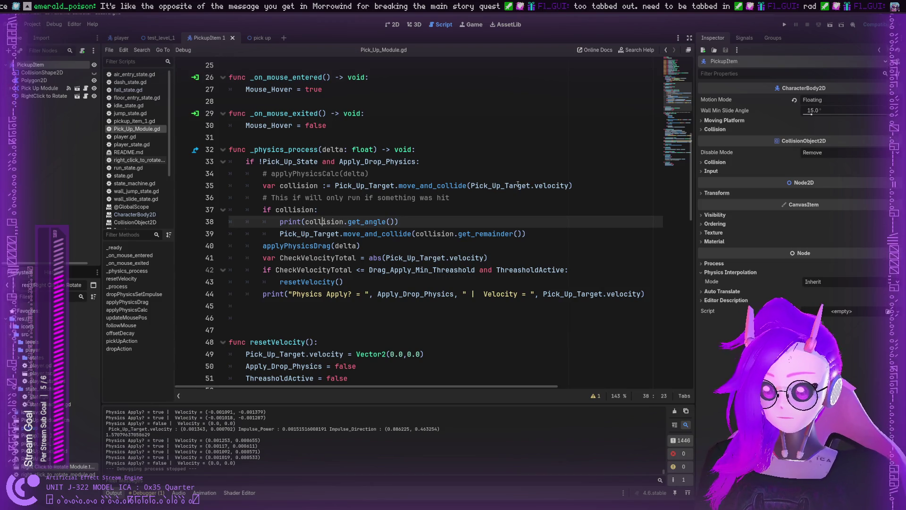
pyautogui.click(442, 185)
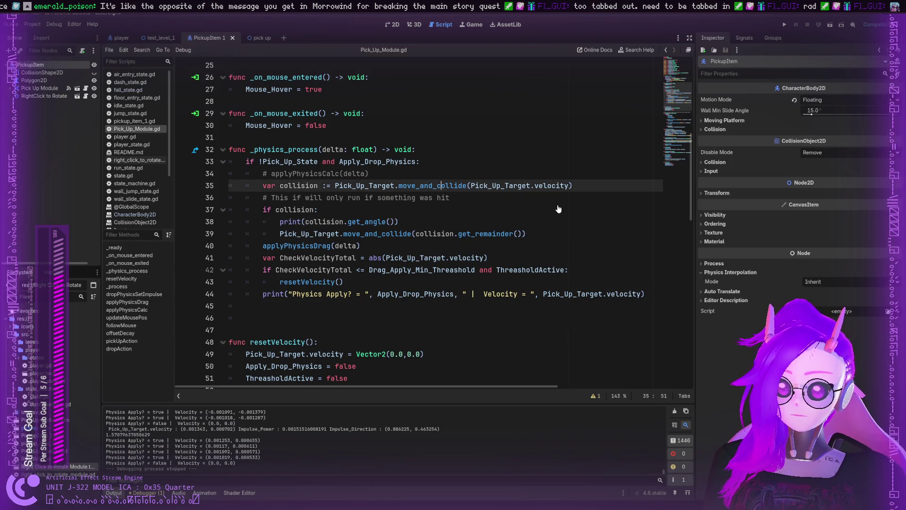
pyautogui.hotkey('alt', 'F1')
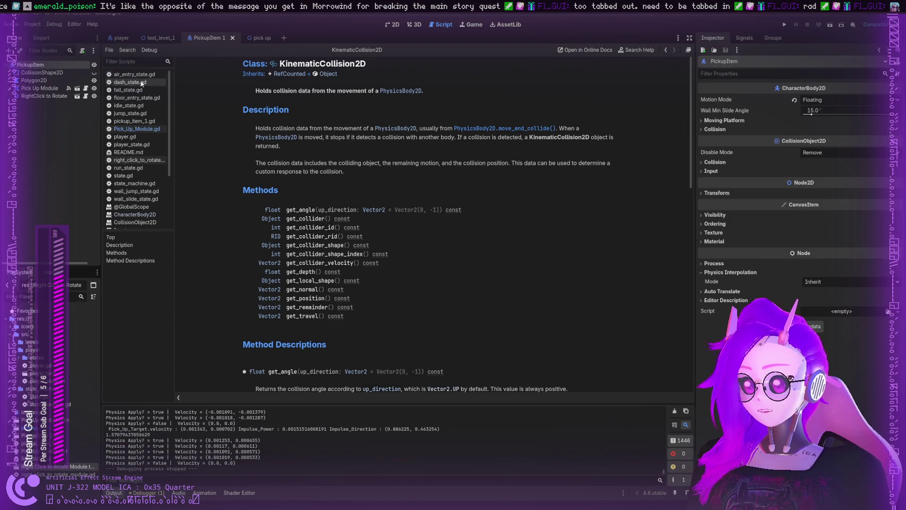
# Change get_angle to get_normal in the line 38 print and run the game.
pyautogui.click(140, 128)
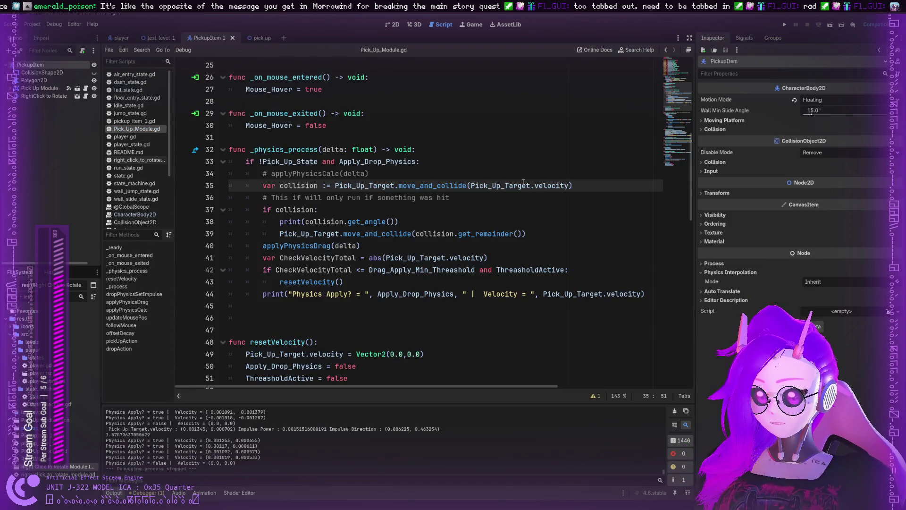
pyautogui.click(572, 185)
pyautogui.moveTo(386, 221); pyautogui.dragTo(365, 222)
pyautogui.write('norma')
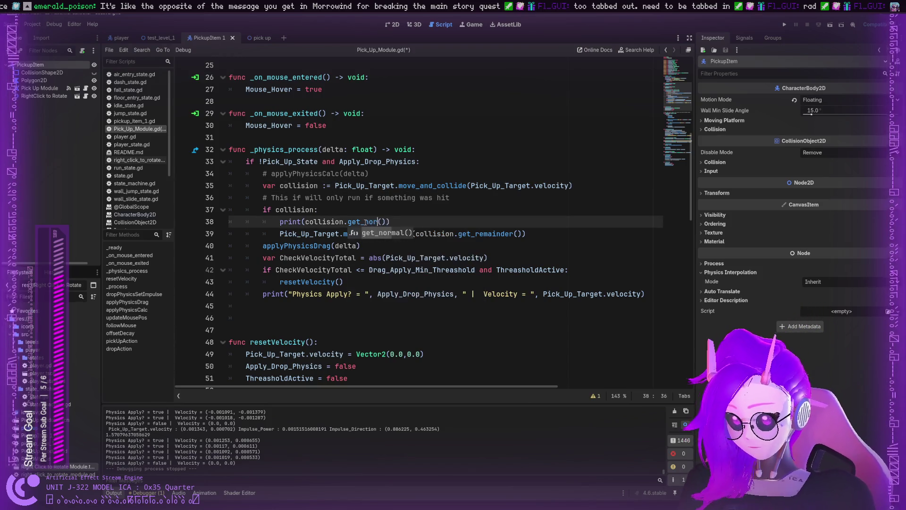
pyautogui.press('Return')
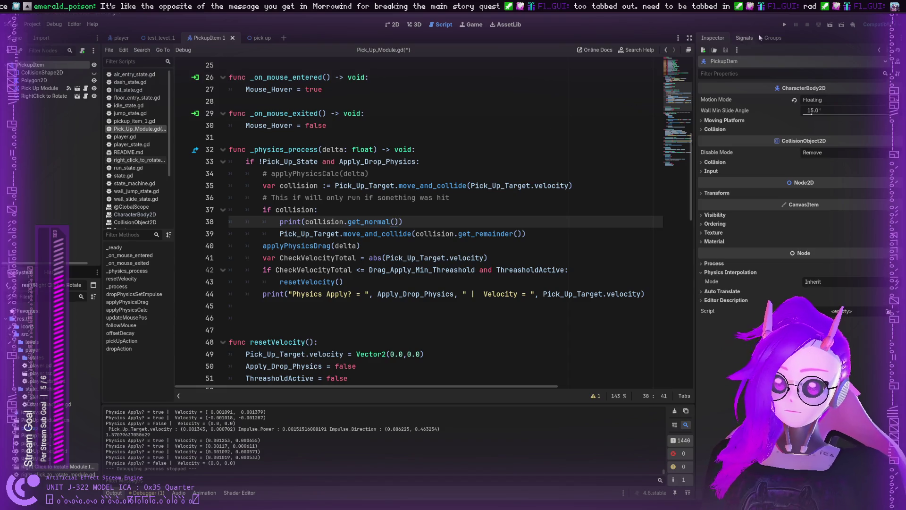
pyautogui.click(785, 25)
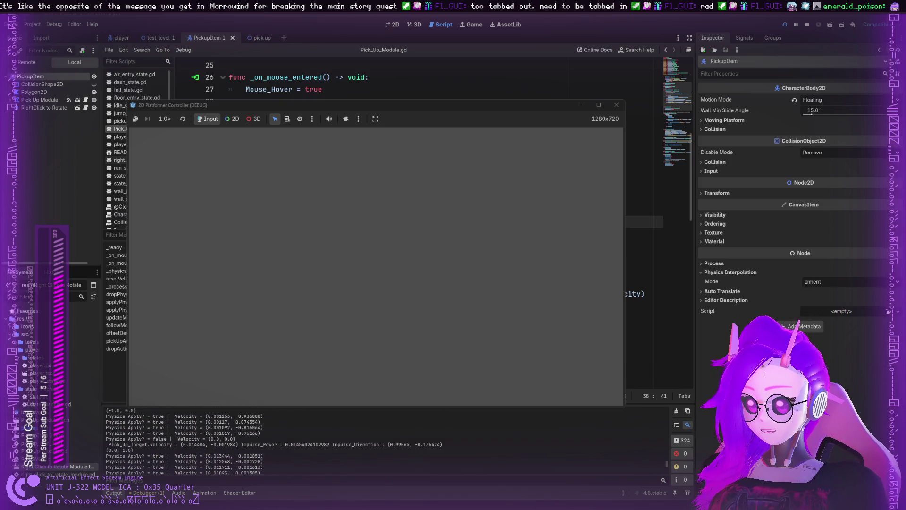
# Stop the test run after the log shows normals like (-1.0, 0.0) and (0.0, 1.0).
pyautogui.click(617, 105)
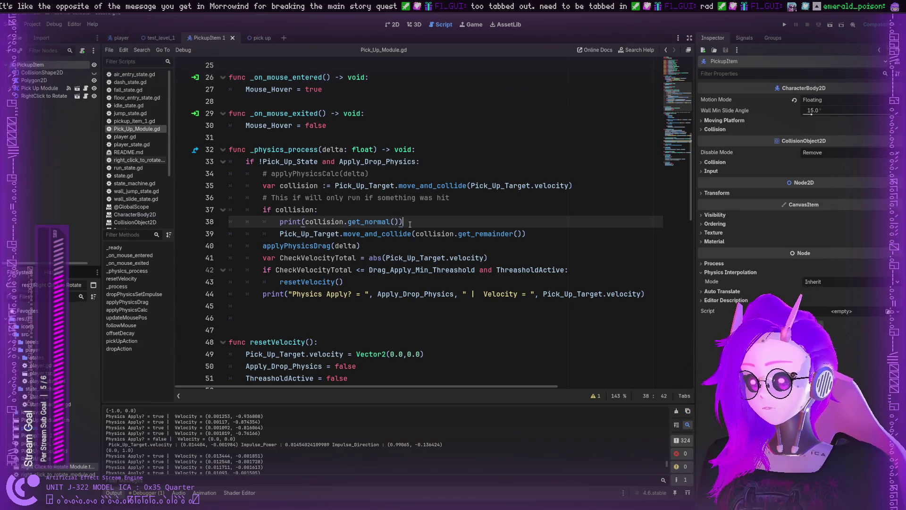
# Add line 39 after the print, try Pick_Up_Target, reflect and Vector2 there, then clear it.
pyautogui.press('Return')
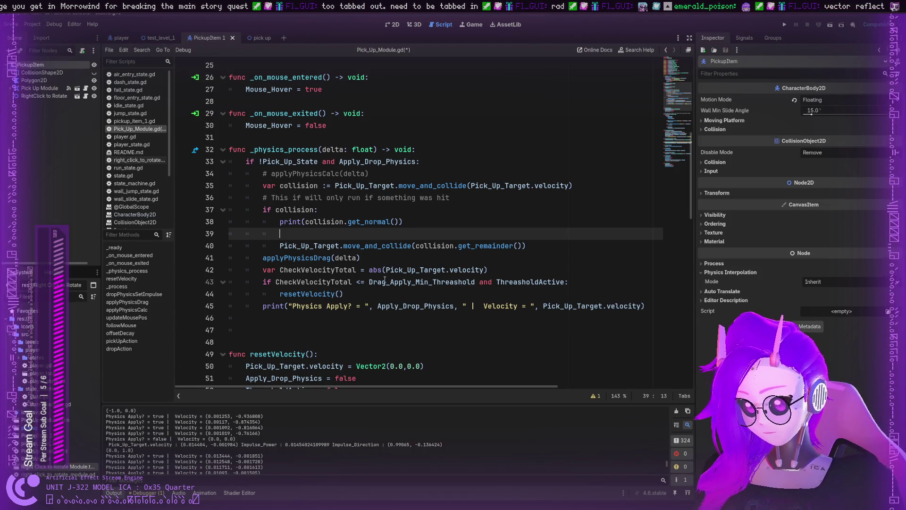
pyautogui.doubleClick(366, 181)
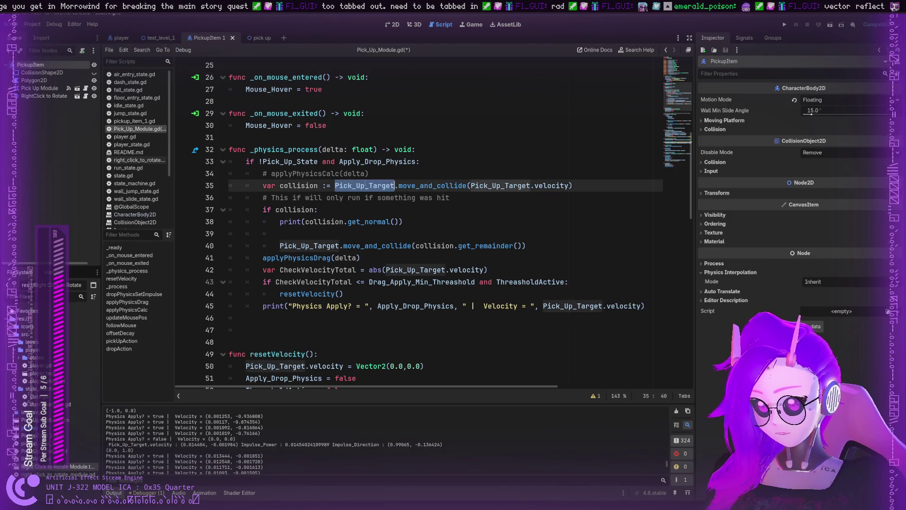
pyautogui.moveTo(399, 186); pyautogui.dragTo(335, 185)
pyautogui.hotkey('ctrl', 'c')
pyautogui.click(311, 233)
pyautogui.hotkey('ctrl', 'v')
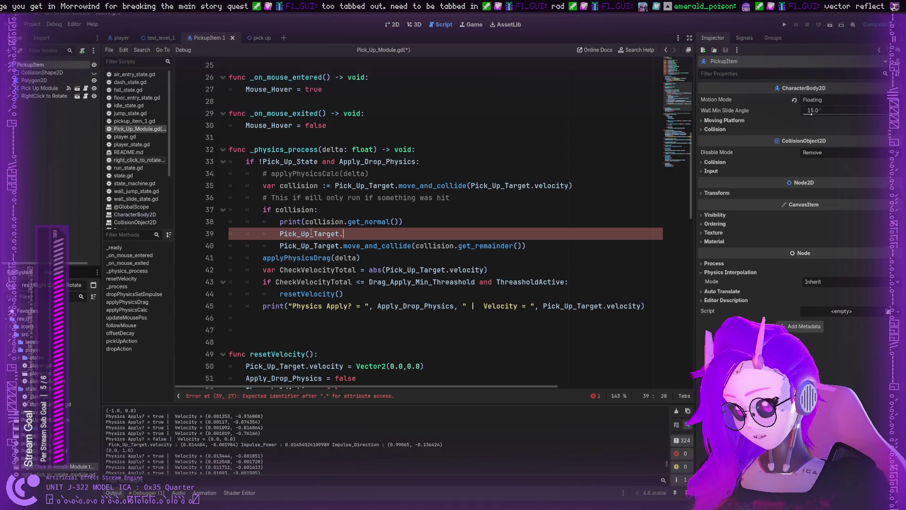
pyautogui.press('BackSpace')
pyautogui.press('BackSpace')
pyautogui.press('BackSpace')
pyautogui.write('reflec')
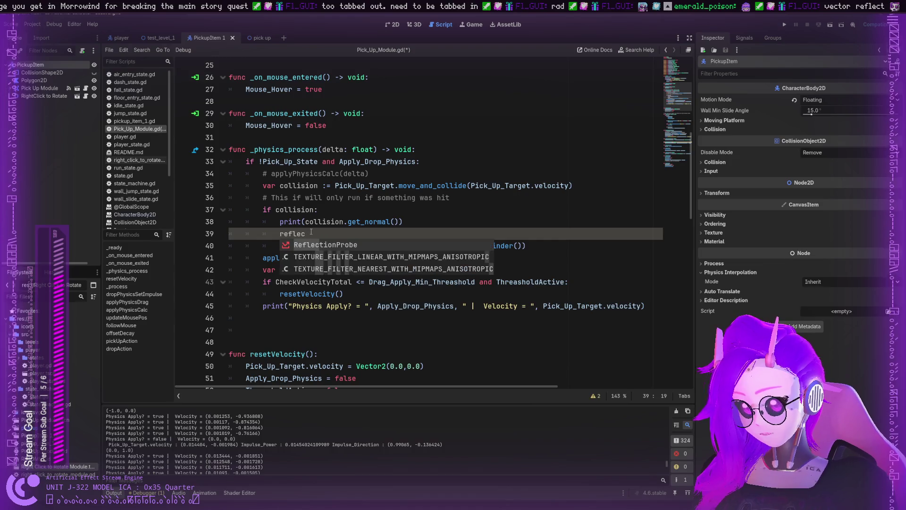
pyautogui.write('t')
pyautogui.press('BackSpace')
pyautogui.press('BackSpace')
pyautogui.press('BackSpace')
pyautogui.press('BackSpace')
pyautogui.write('Vect')
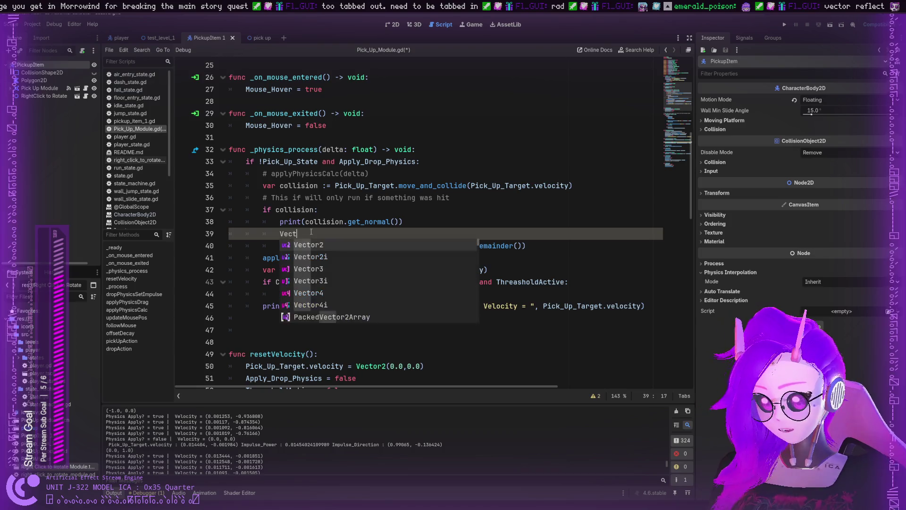
pyautogui.write('or2.')
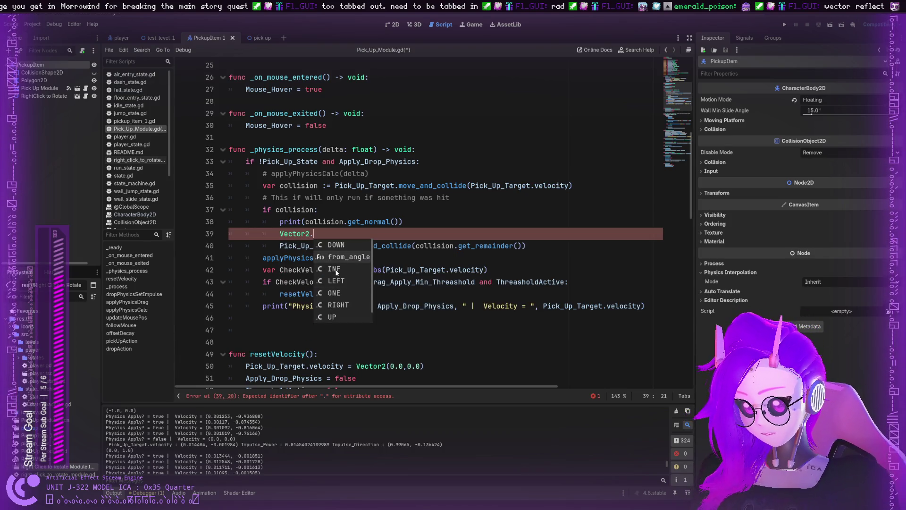
pyautogui.press('Escape')
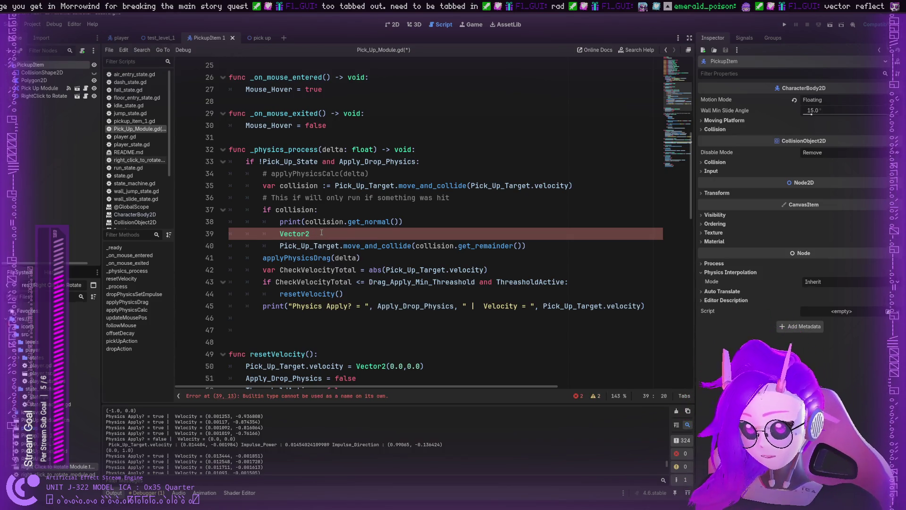
pyautogui.press('BackSpace')
pyautogui.press('BackSpace')
pyautogui.press('BackSpace')
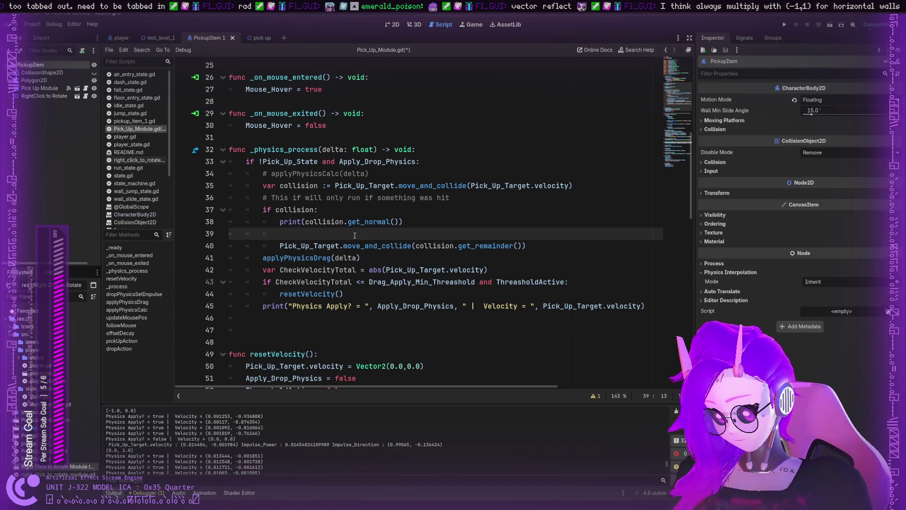
# Try bounce, then enter a reflect() call on line 39 via autocomplete.
pyautogui.write('bounce')
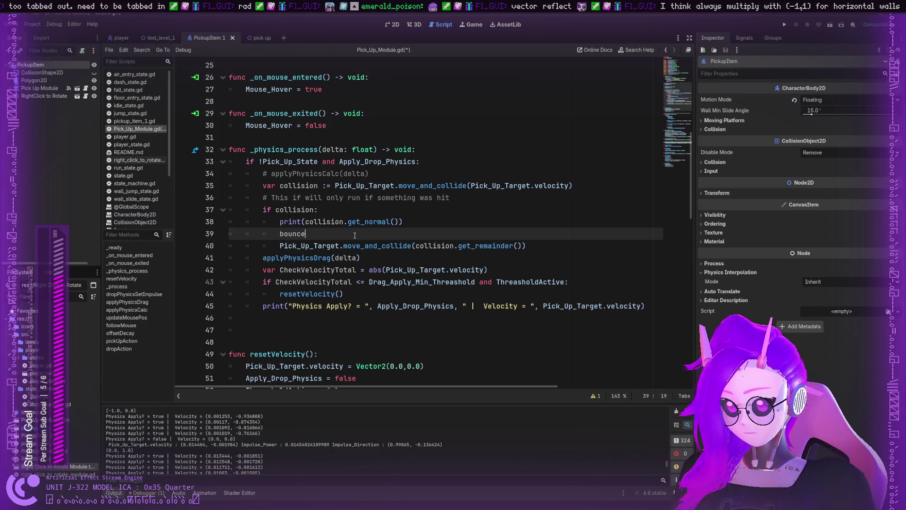
pyautogui.press('BackSpace')
pyautogui.press('BackSpace')
pyautogui.press('BackSpace')
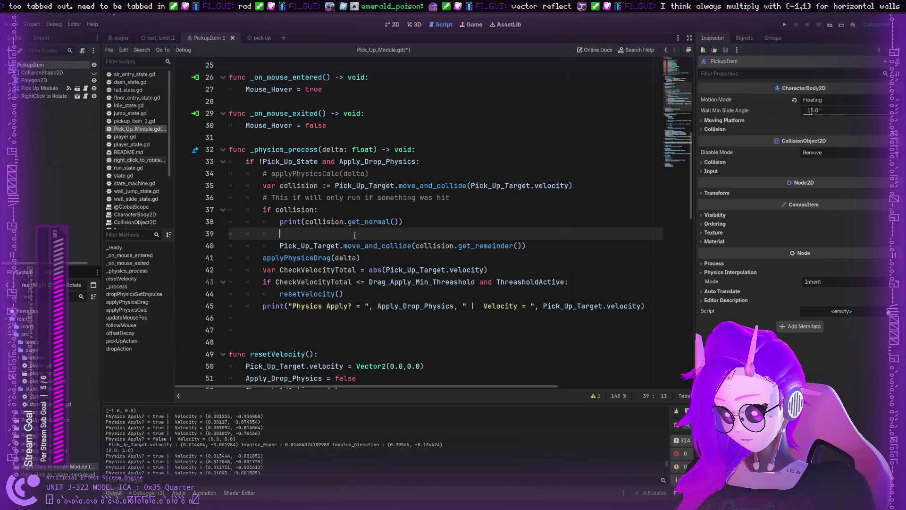
pyautogui.write('re')
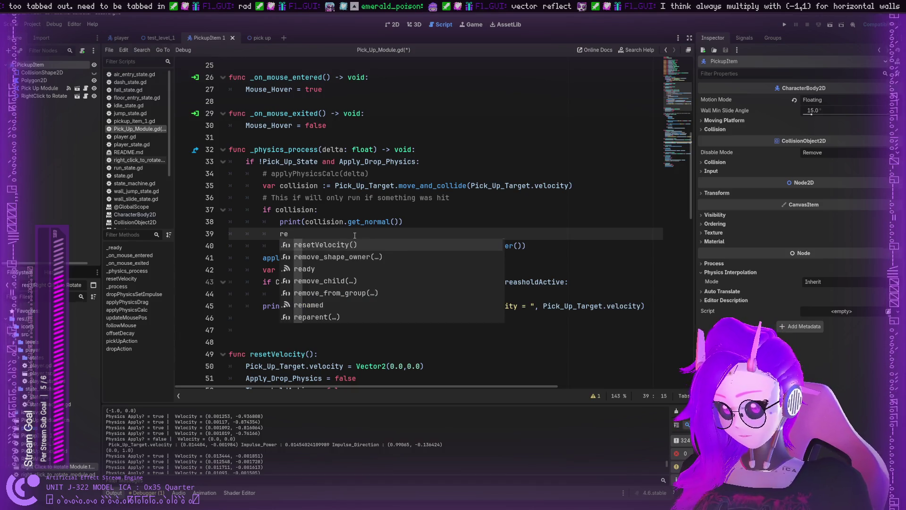
pyautogui.write('f')
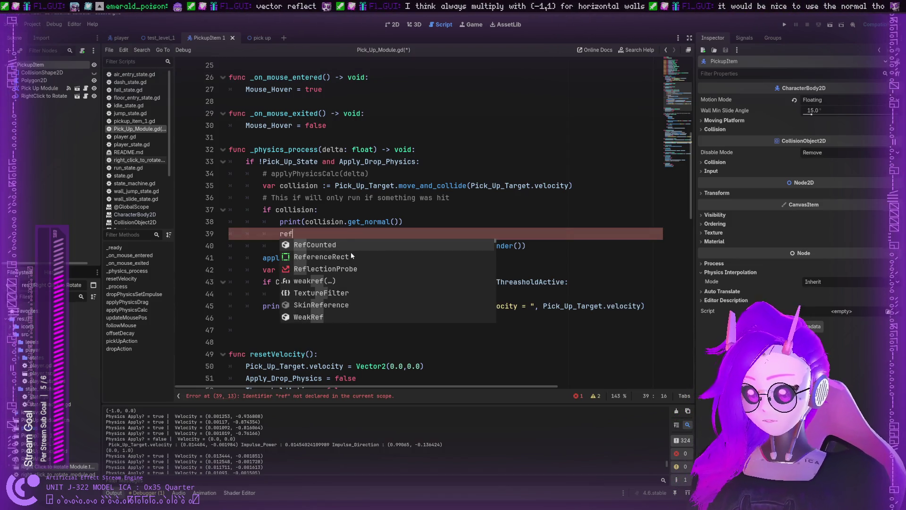
pyautogui.scroll(-1, 361, 277)
pyautogui.scroll(-5, 361, 277)
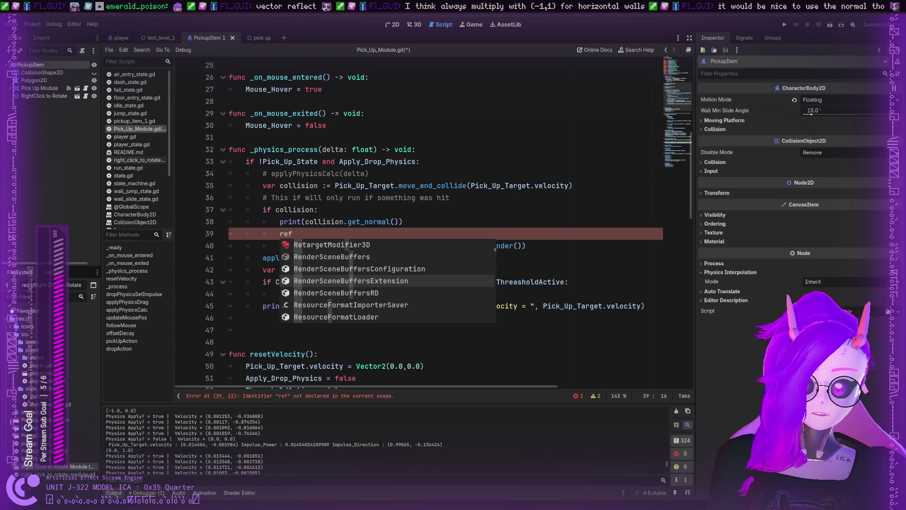
pyautogui.click(344, 233)
pyautogui.write('lect')
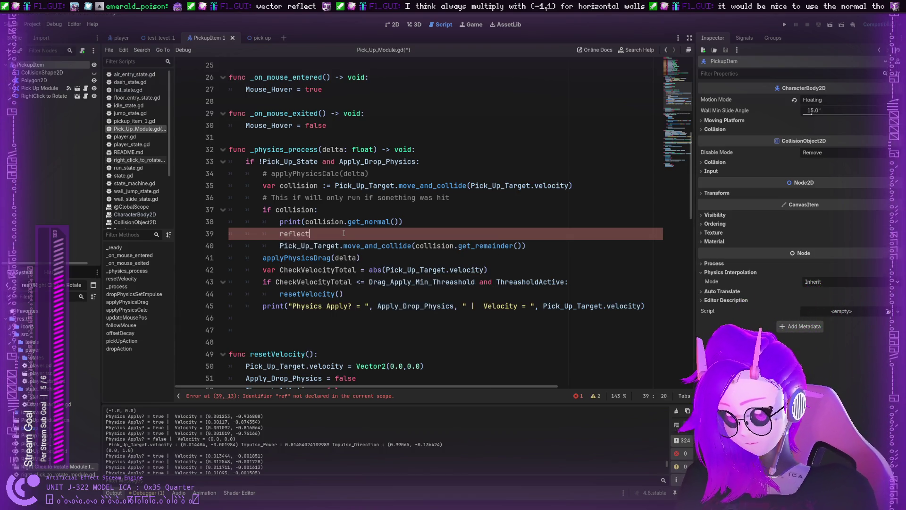
pyautogui.press('Return')
pyautogui.press('Left')
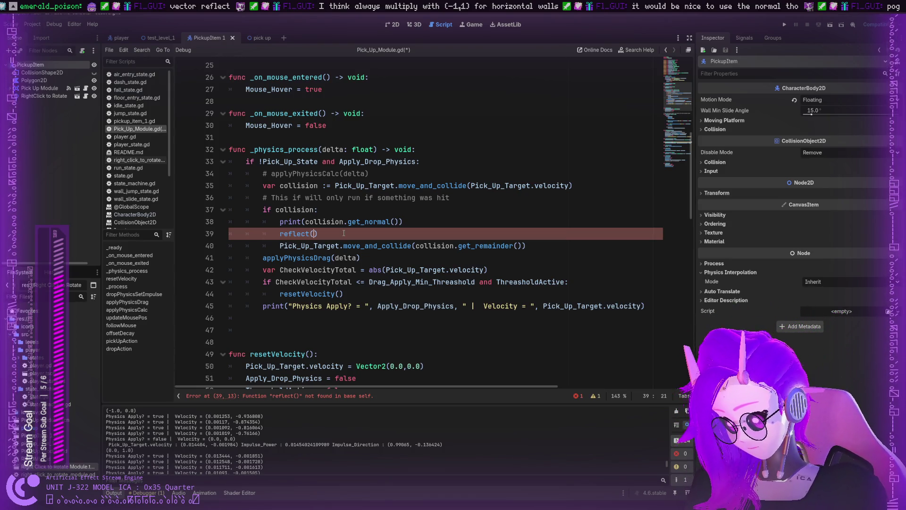
pyautogui.press('Left')
pyautogui.press('Left')
pyautogui.press('Left')
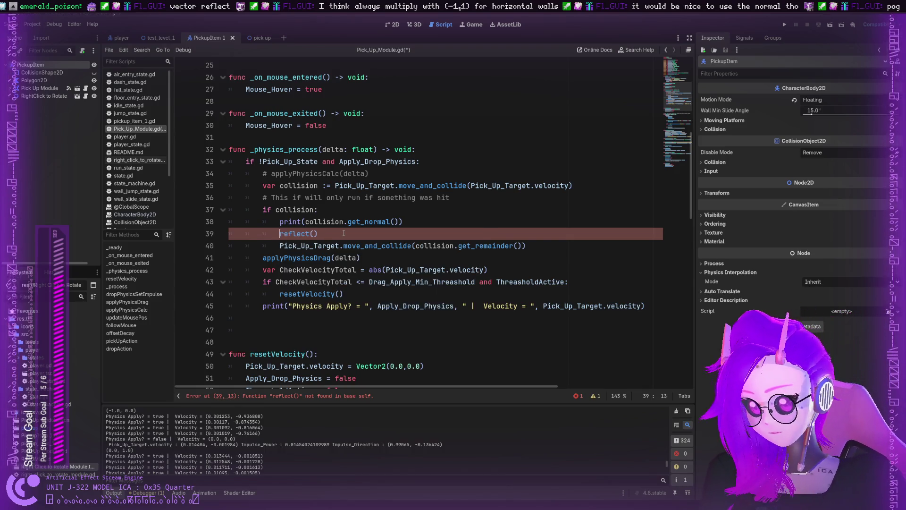
# Rewrite line 39 as Pick_Up_Target.velocity.reflect() using autocomplete.
pyautogui.write('Pick_')
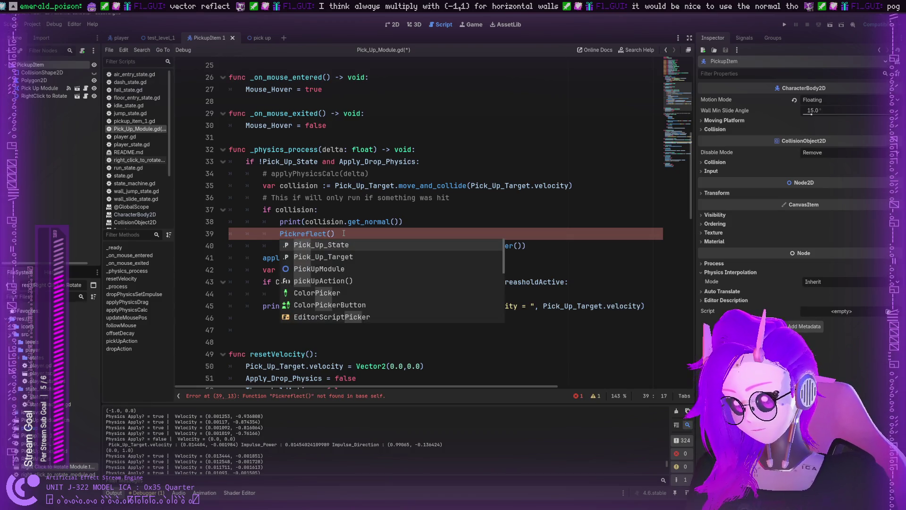
pyautogui.press('Down')
pyautogui.press('Tab')
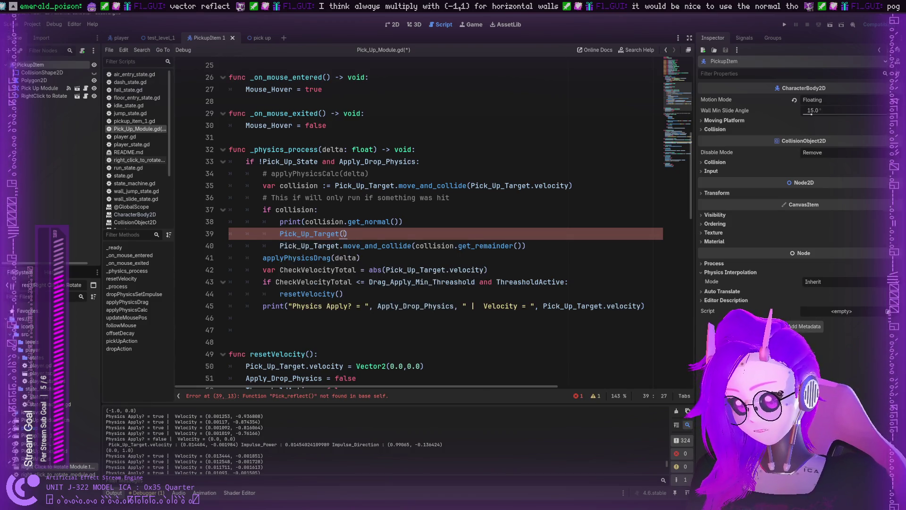
pyautogui.write('.')
pyautogui.press('Escape')
pyautogui.press('Delete')
pyautogui.press('Delete')
pyautogui.write('velo')
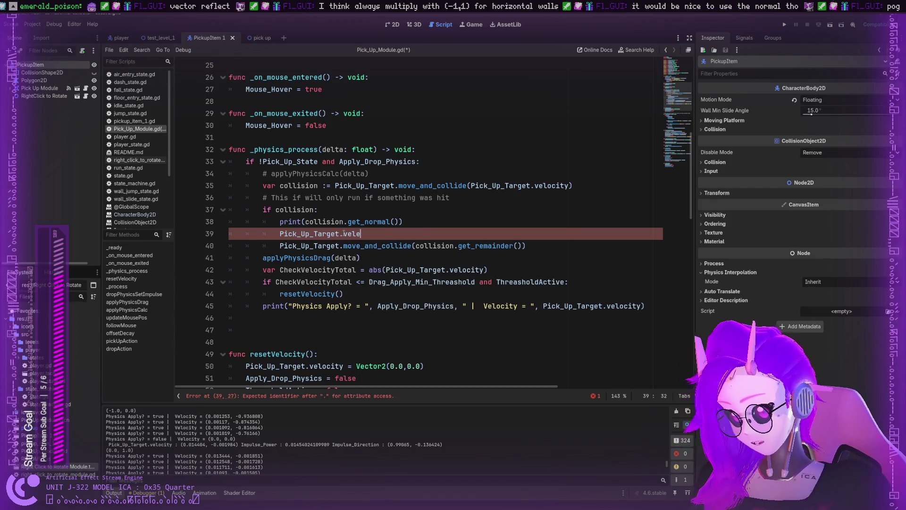
pyautogui.press('Tab')
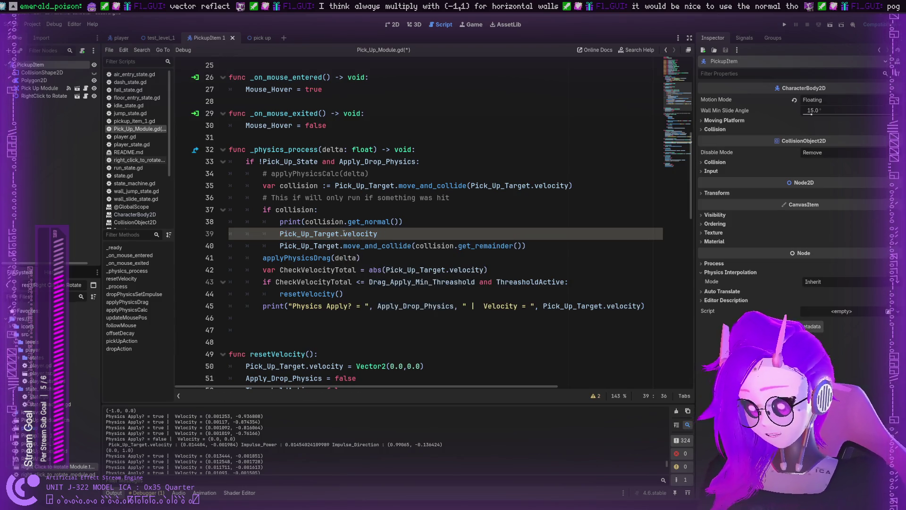
pyautogui.write('.ref')
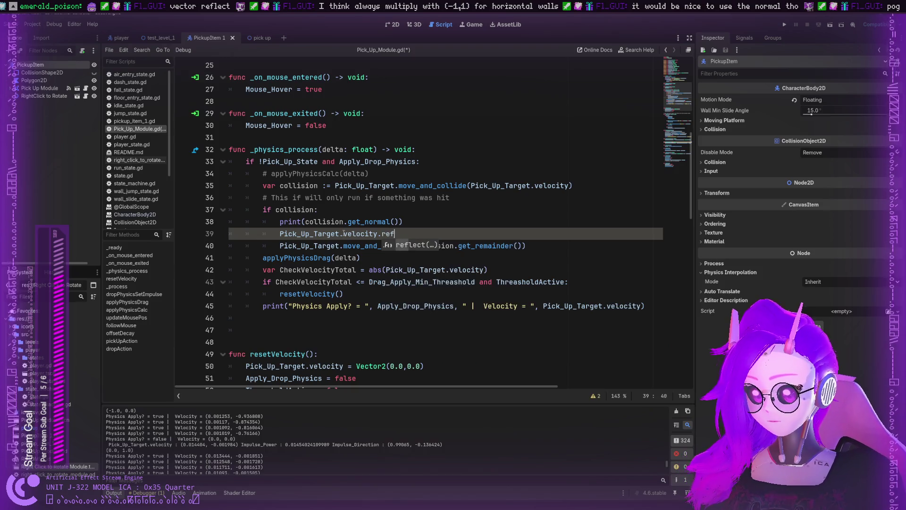
pyautogui.write('lect')
pyautogui.press('Tab')
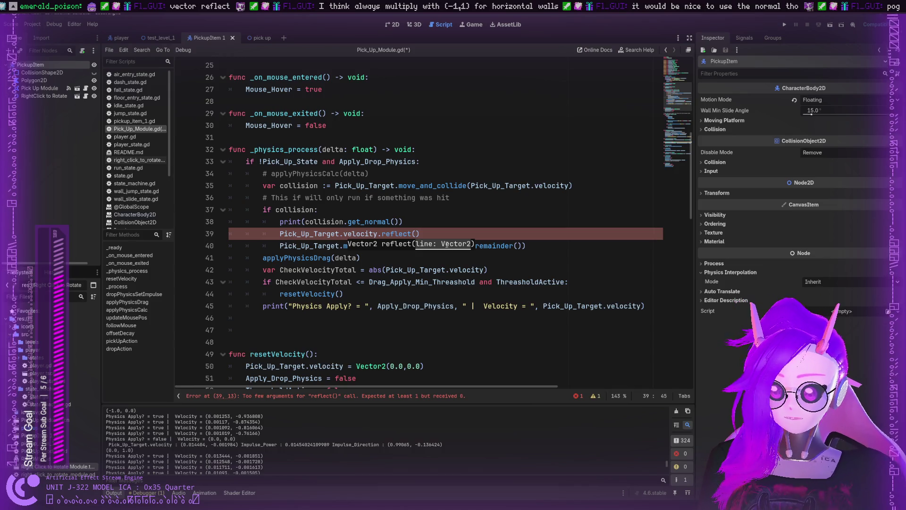
# Paste collision.get_normal() into the reflect call, then save and run the game.
pyautogui.click(417, 234)
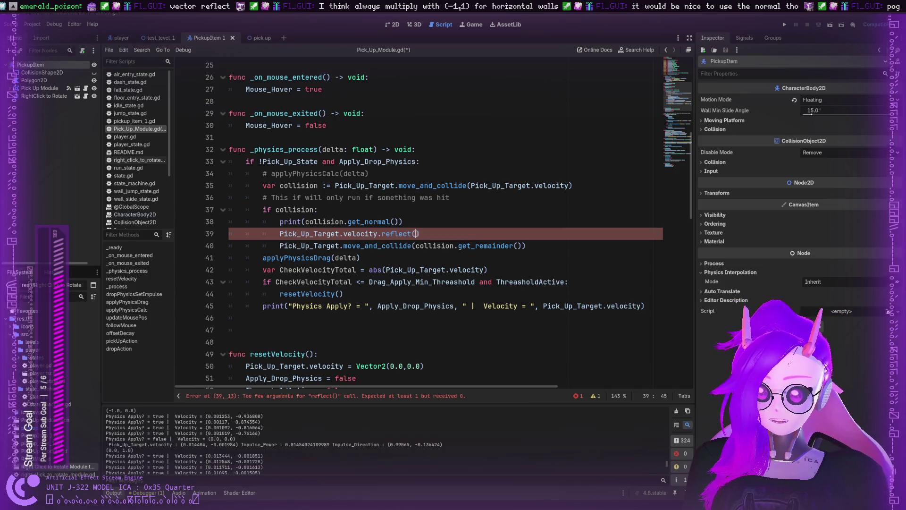
pyautogui.moveTo(305, 222); pyautogui.dragTo(401, 222)
pyautogui.hotkey('ctrl', 'c')
pyautogui.click(415, 233)
pyautogui.hotkey('ctrl', 'v')
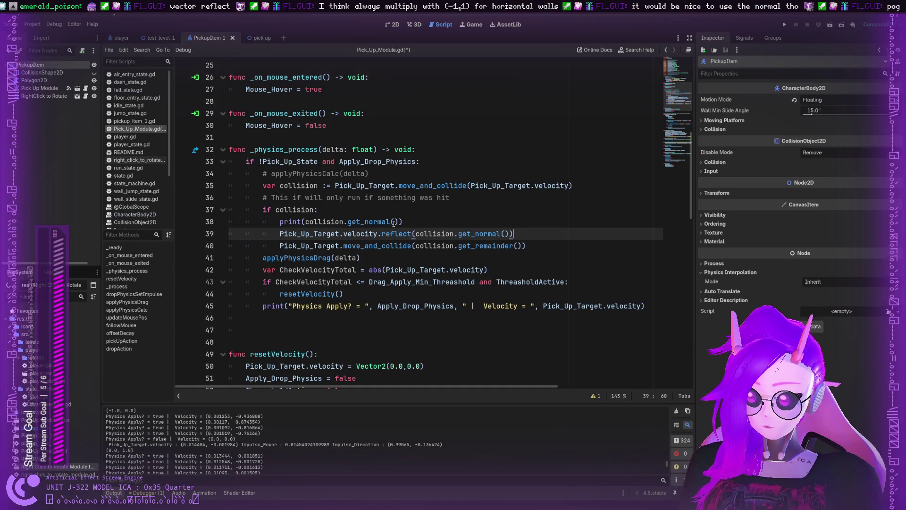
pyautogui.click(417, 217)
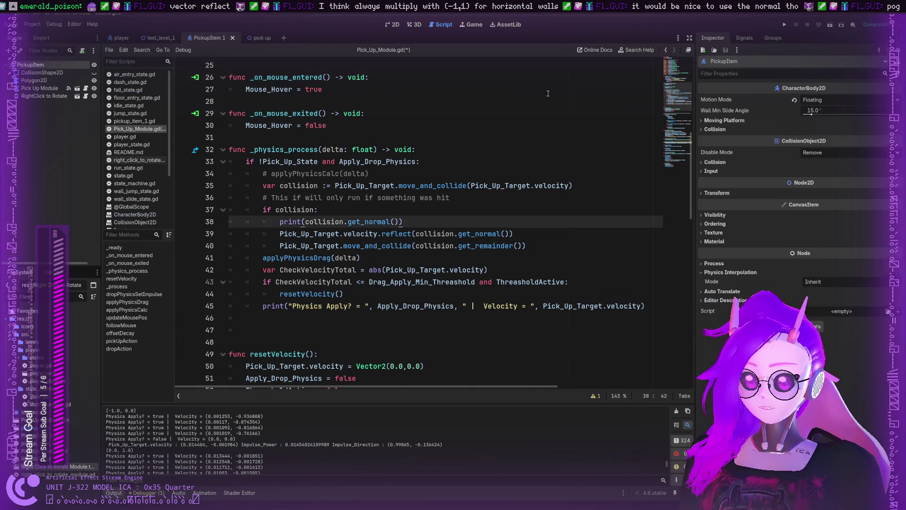
pyautogui.click(782, 24)
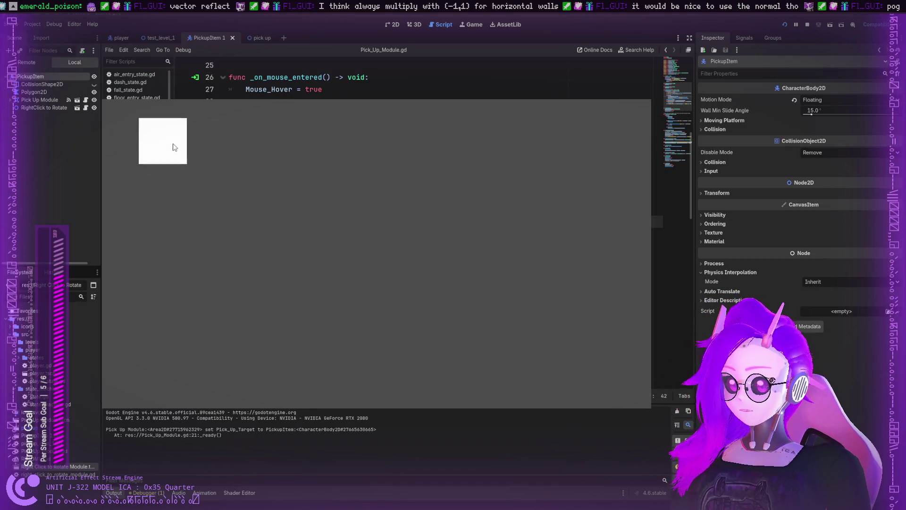
# Fling the pickup square at a wall, stop the game with F8, and enlarge the Output log.
pyautogui.moveTo(173, 148)
pyautogui.mouseDown()
pyautogui.moveTo(122, 205)
pyautogui.moveTo(120, 236)
pyautogui.moveTo(251, 241)
pyautogui.moveTo(123, 229)
pyautogui.mouseUp()
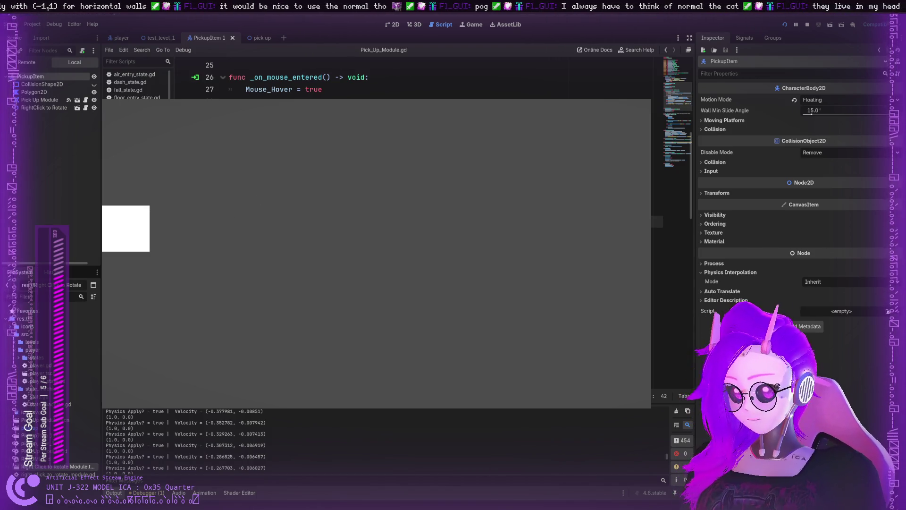
pyautogui.press('F8')
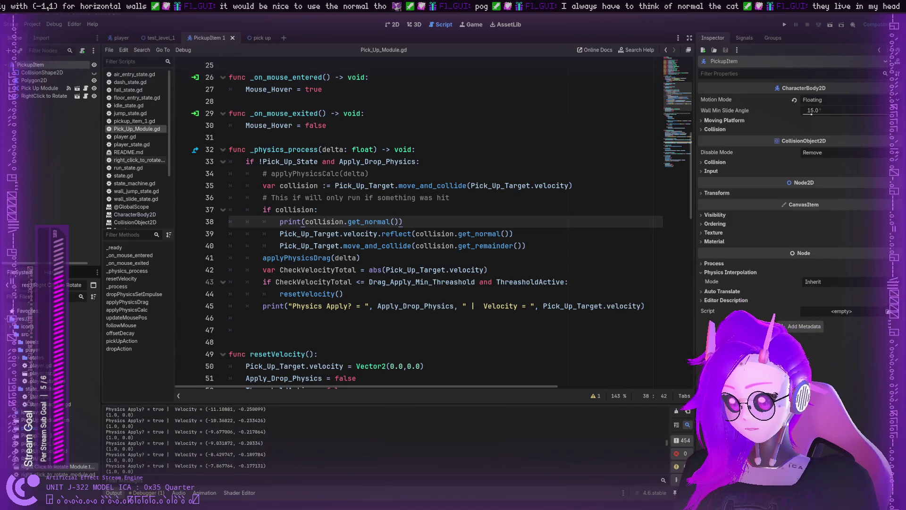
pyautogui.moveTo(213, 402); pyautogui.dragTo(214, 320)
pyautogui.scroll(10, 220, 370)
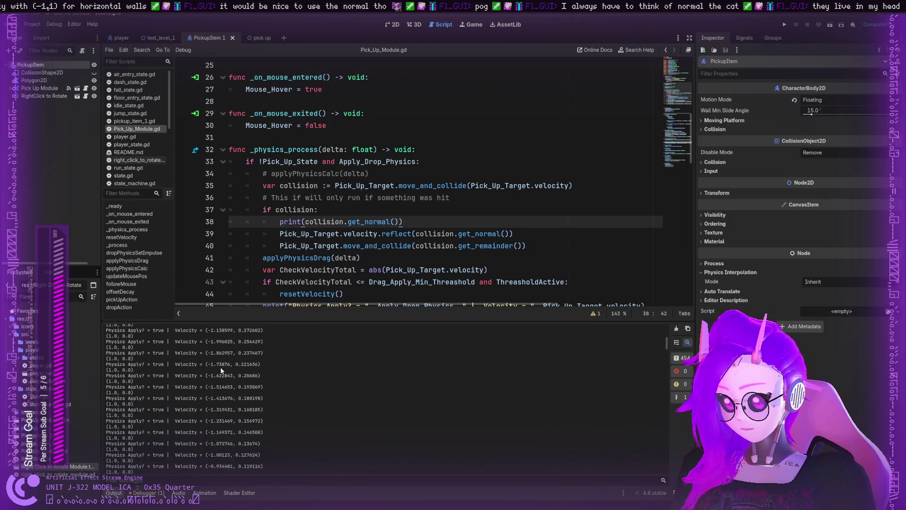
pyautogui.scroll(4, 220, 369)
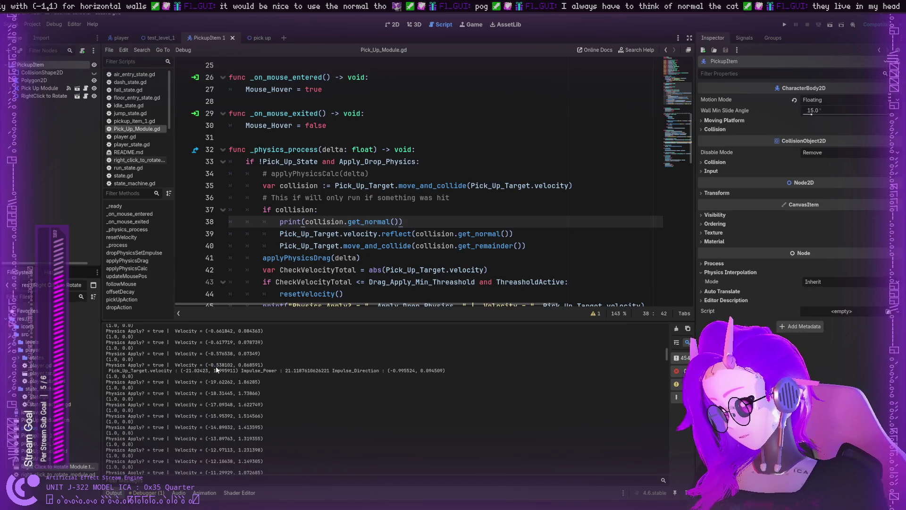
# Select the shrinking x-velocity values in the log, then place the caret after 'reflect' on line 39.
pyautogui.moveTo(211, 365); pyautogui.dragTo(215, 370)
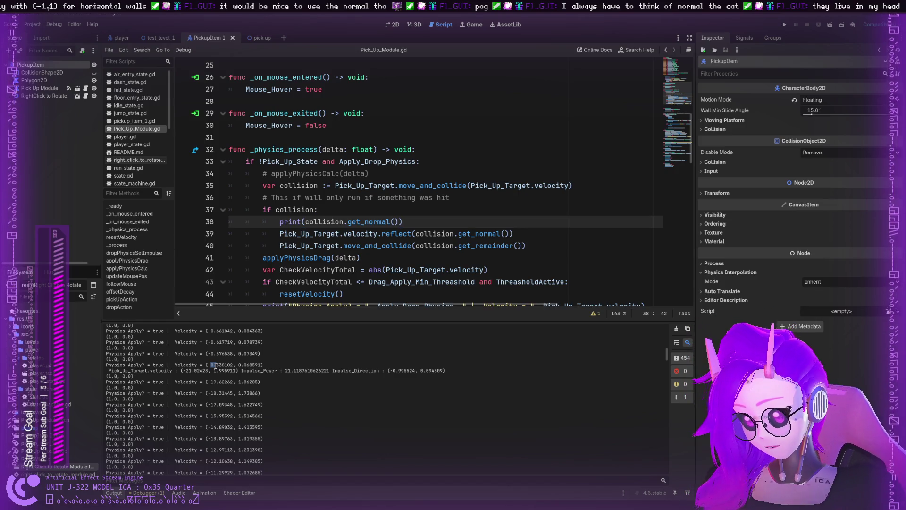
pyautogui.moveTo(215, 367); pyautogui.dragTo(223, 366)
pyautogui.scroll(3, 223, 367)
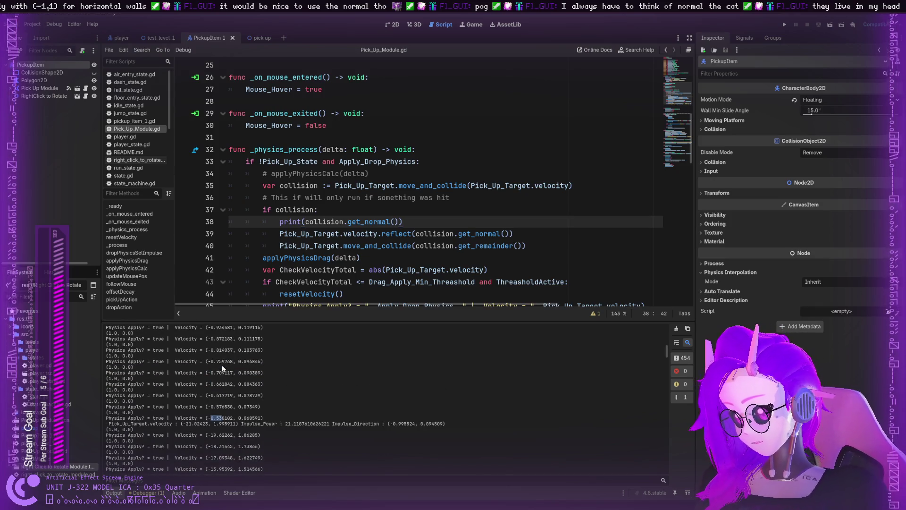
pyautogui.scroll(10, 215, 371)
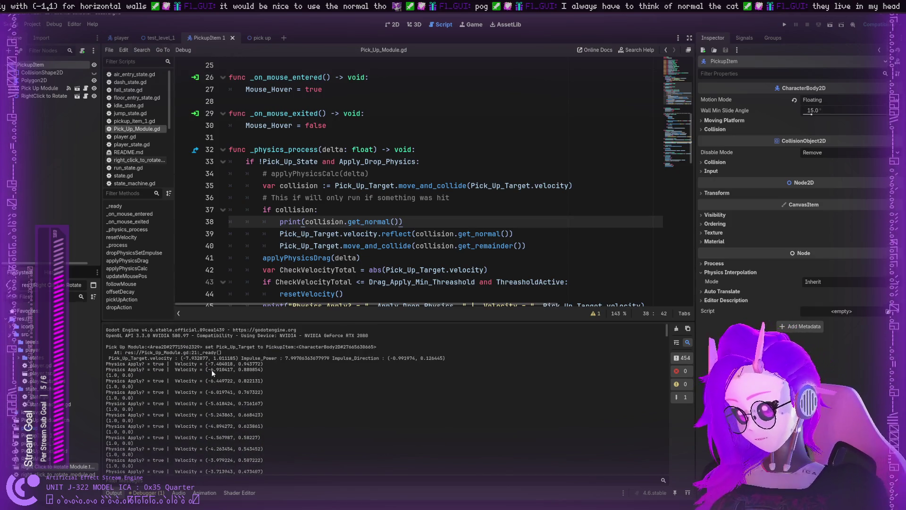
pyautogui.moveTo(213, 367)
pyautogui.mouseDown()
pyautogui.moveTo(231, 369)
pyautogui.moveTo(210, 382)
pyautogui.mouseUp()
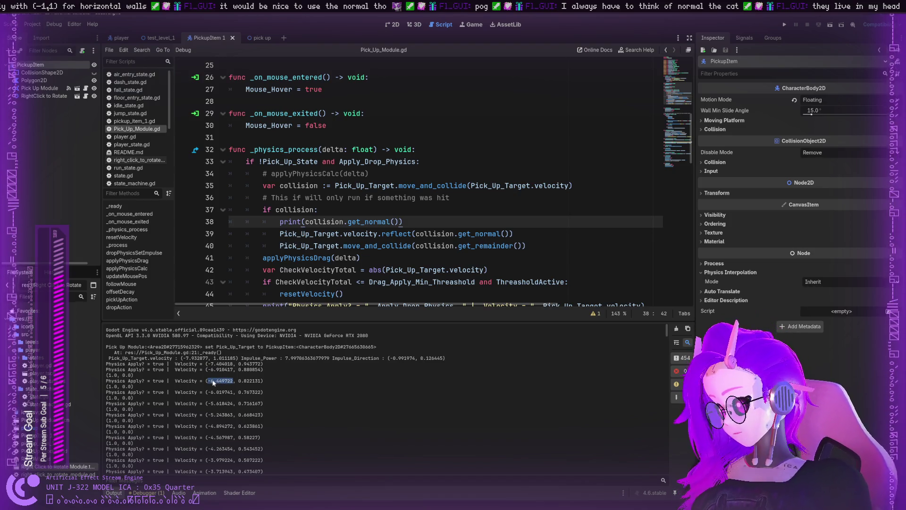
pyautogui.click(390, 234)
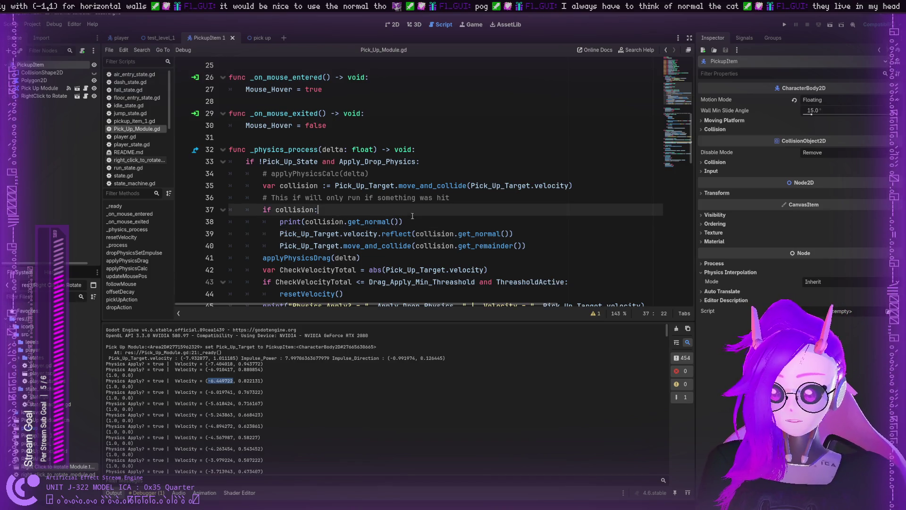
pyautogui.click(415, 234)
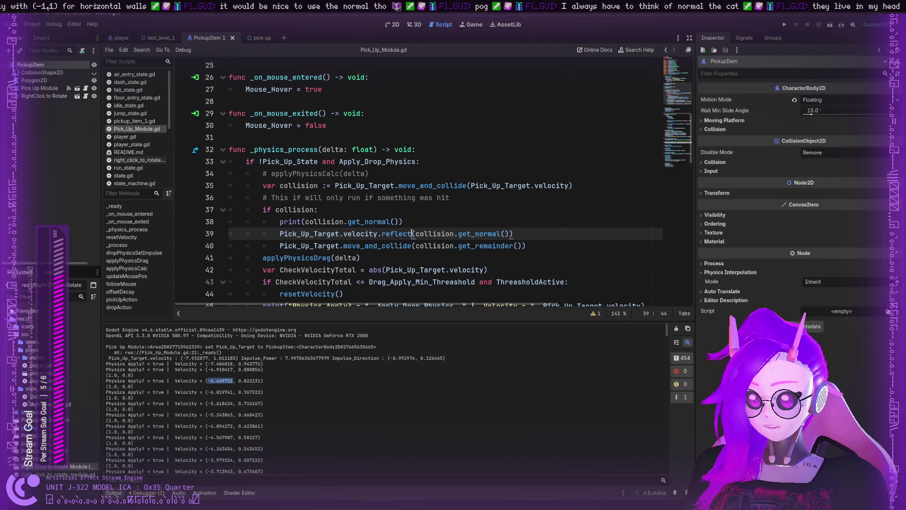
# Change line 39 to call velocity.bounce(collision.get_normal()) instead of reflect, and run the project.
pyautogui.press('BackSpace')
pyautogui.press('BackSpace')
pyautogui.press('BackSpace')
pyautogui.press('BackSpace')
pyautogui.press('BackSpace')
pyautogui.press('BackSpace')
pyautogui.write('bounce')
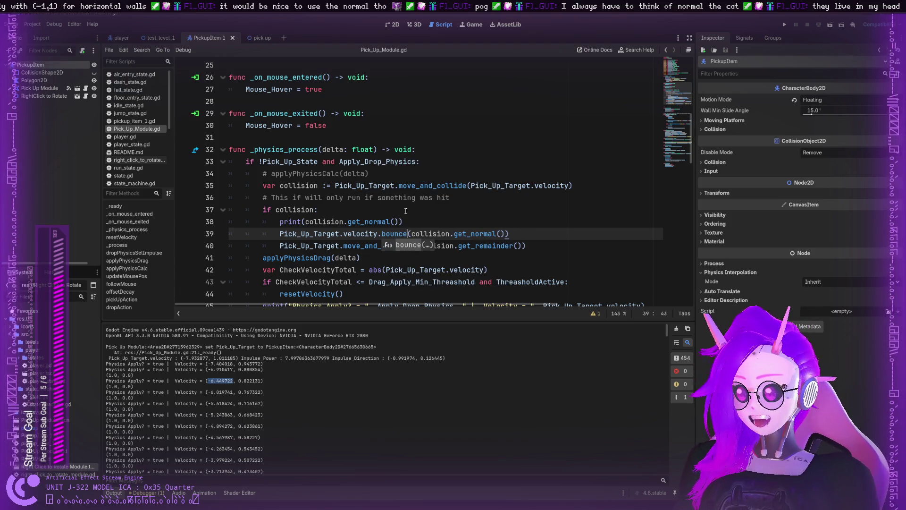
pyautogui.click(490, 234)
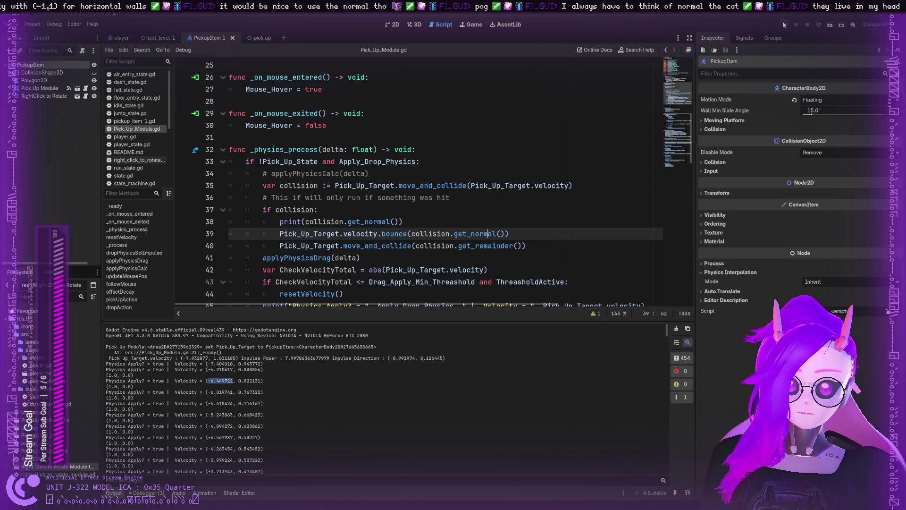
pyautogui.click(784, 24)
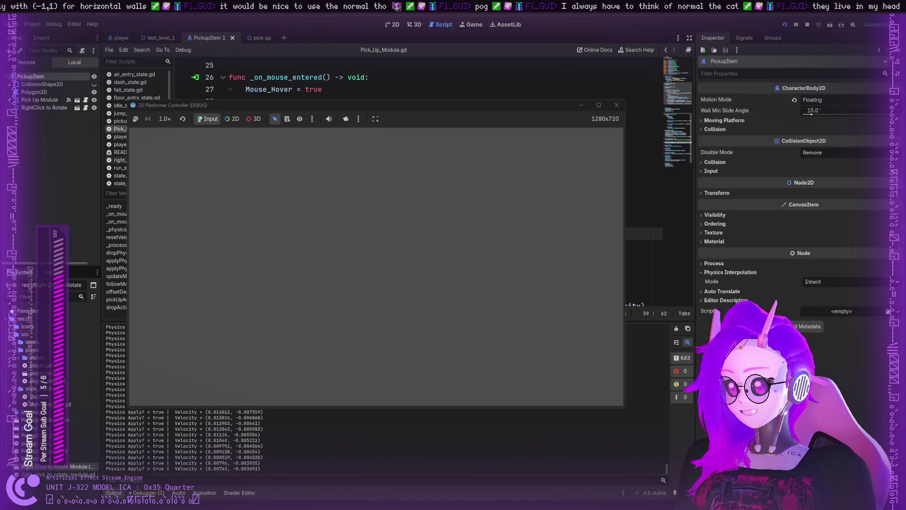
# Stop the bounce test game and return to the script.
pyautogui.click(616, 105)
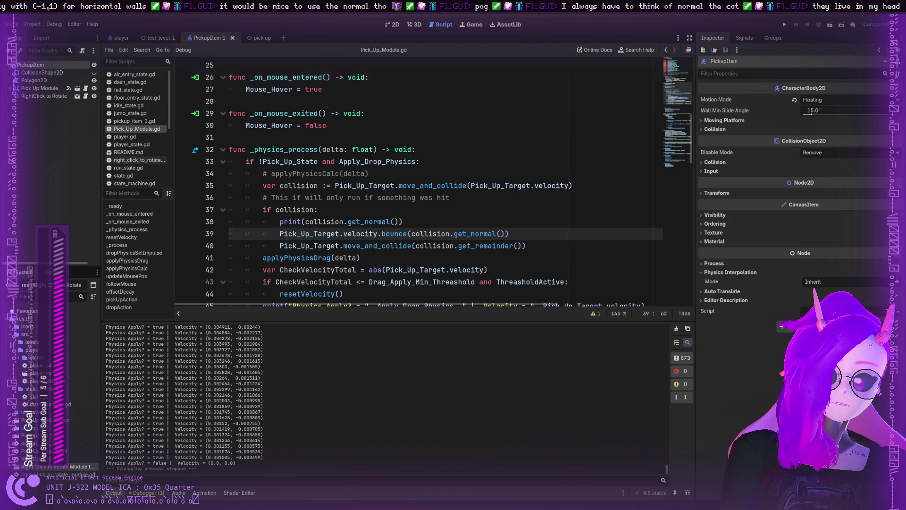
# Store line 39's bounced velocity in a new variable declared as 'var bounce :='.
pyautogui.click(296, 234)
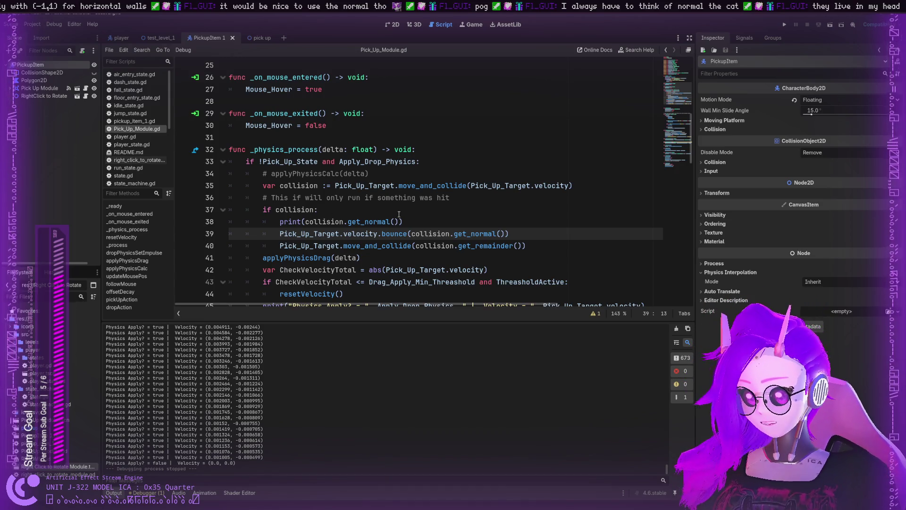
pyautogui.write('var bvo')
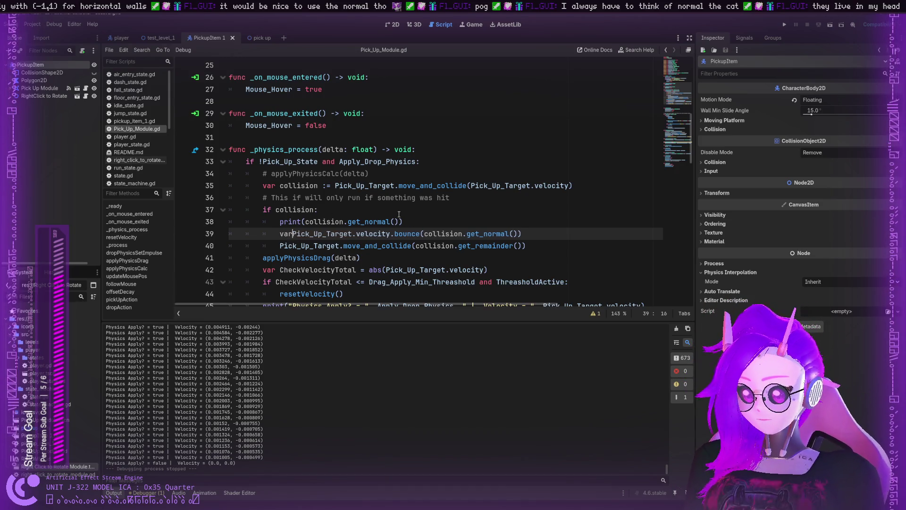
pyautogui.press('BackSpace')
pyautogui.press('BackSpace')
pyautogui.write('ounce :')
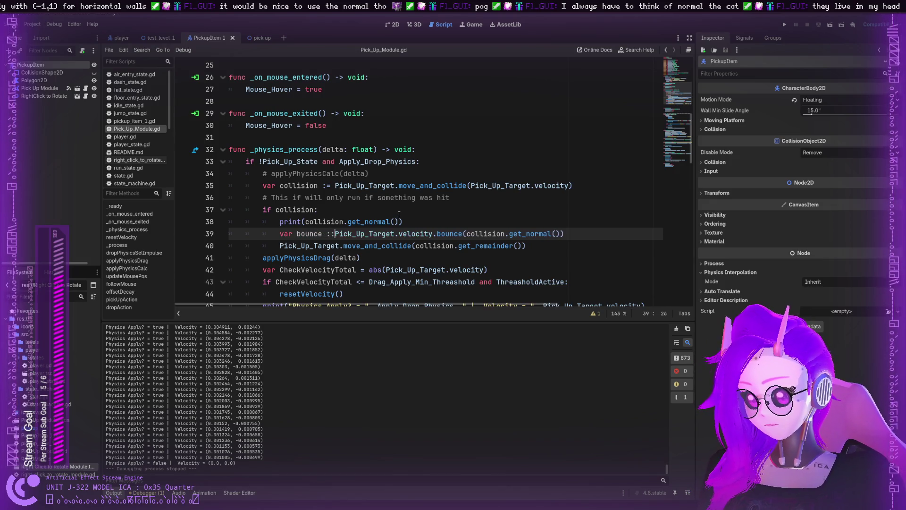
pyautogui.press('BackSpace')
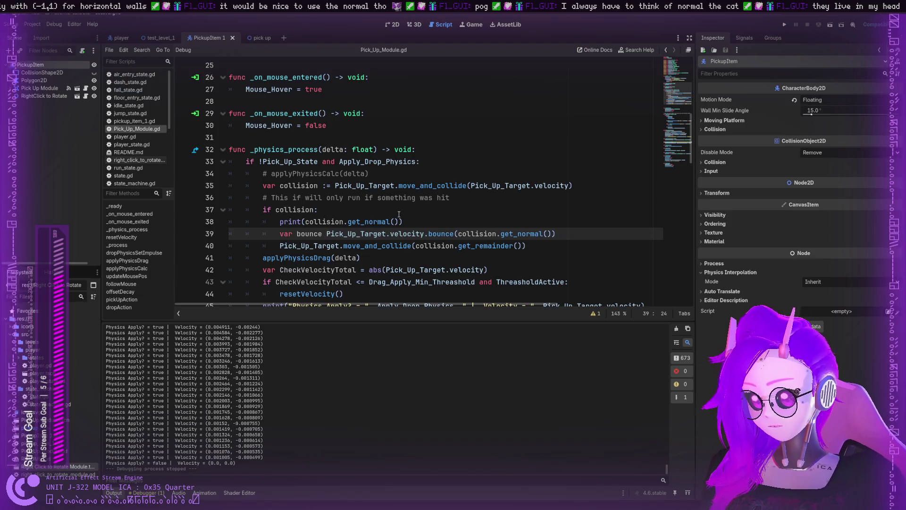
pyautogui.write(':=')
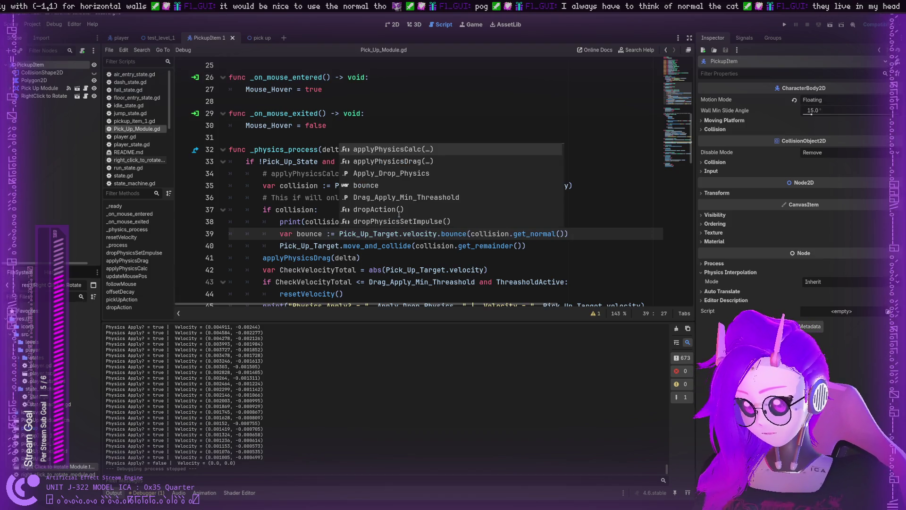
pyautogui.click(597, 236)
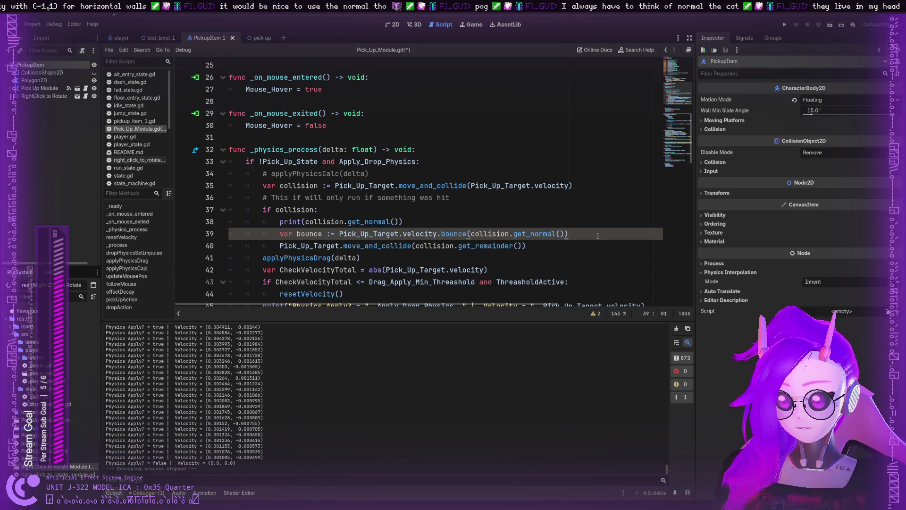
# Add print(bounce) on line 40, cleaning up the mistyped bounceoff member access.
pyautogui.press('Return')
pyautogui.write('pri')
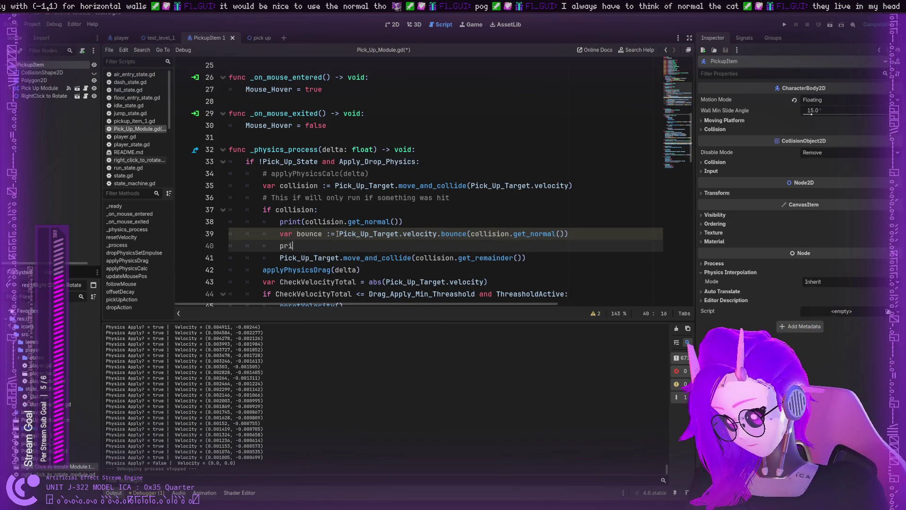
pyautogui.write('nt(collis')
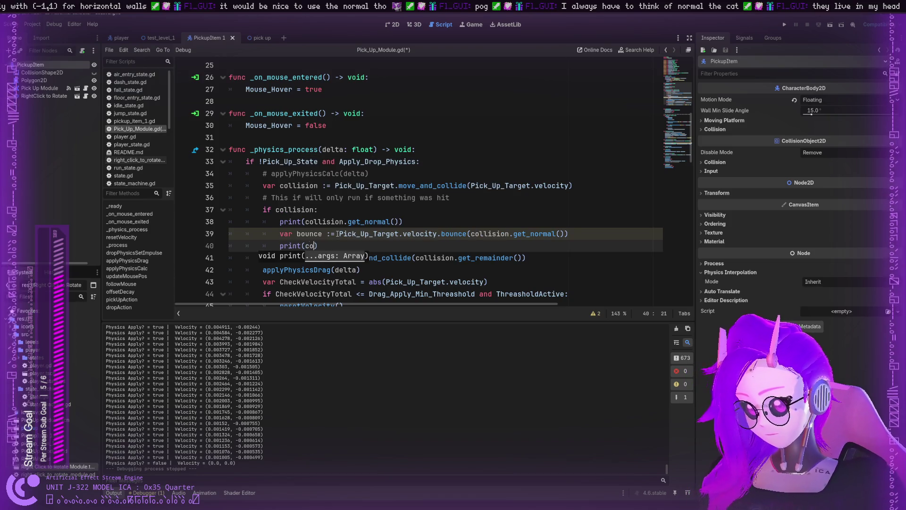
pyautogui.write('ion')
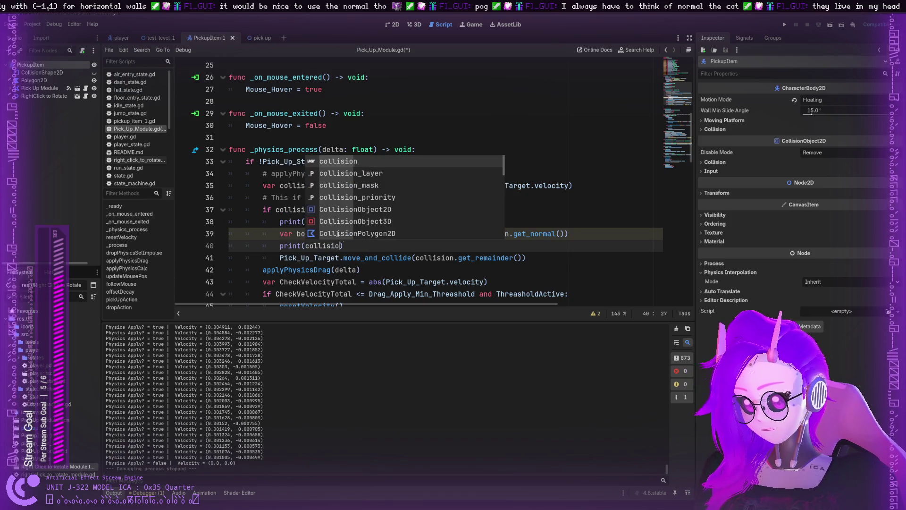
pyautogui.press('Escape')
pyautogui.write('.')
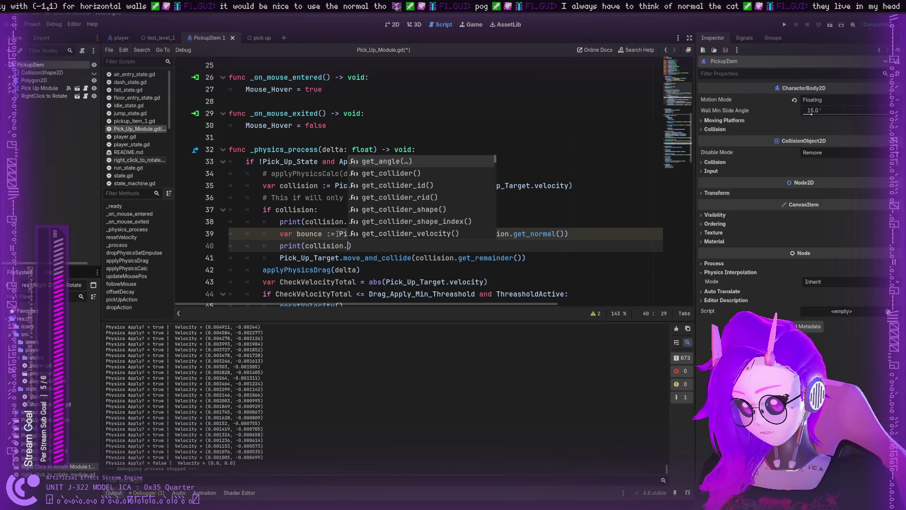
pyautogui.press('BackSpace')
pyautogui.press('BackSpace')
pyautogui.press('BackSpace')
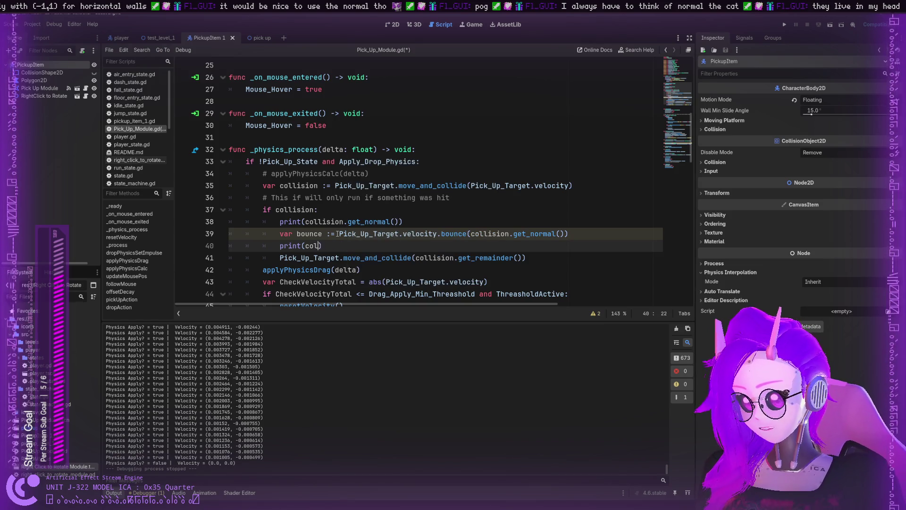
pyautogui.write('bounce.')
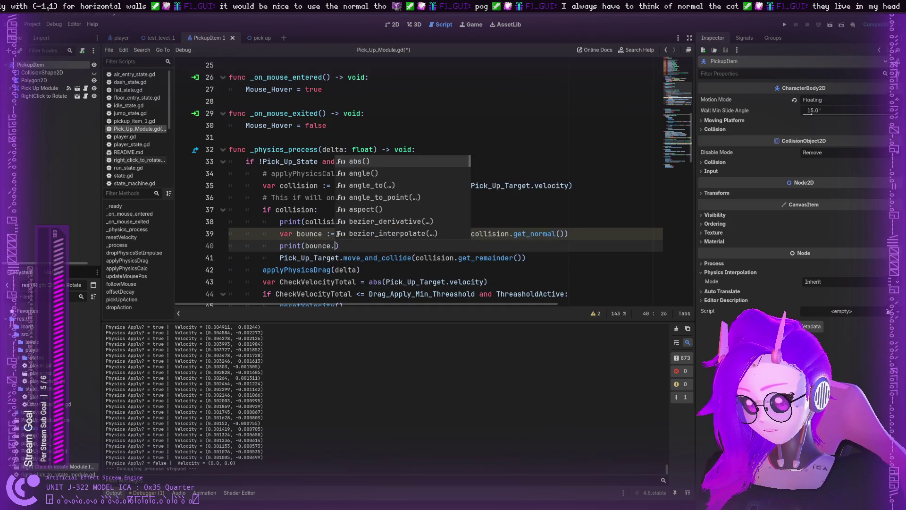
pyautogui.write('bounceoff')
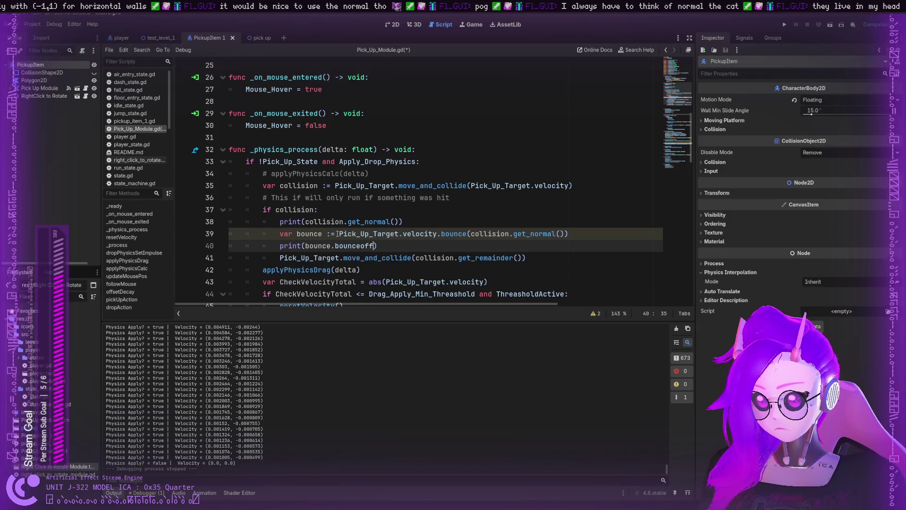
pyautogui.click(384, 247)
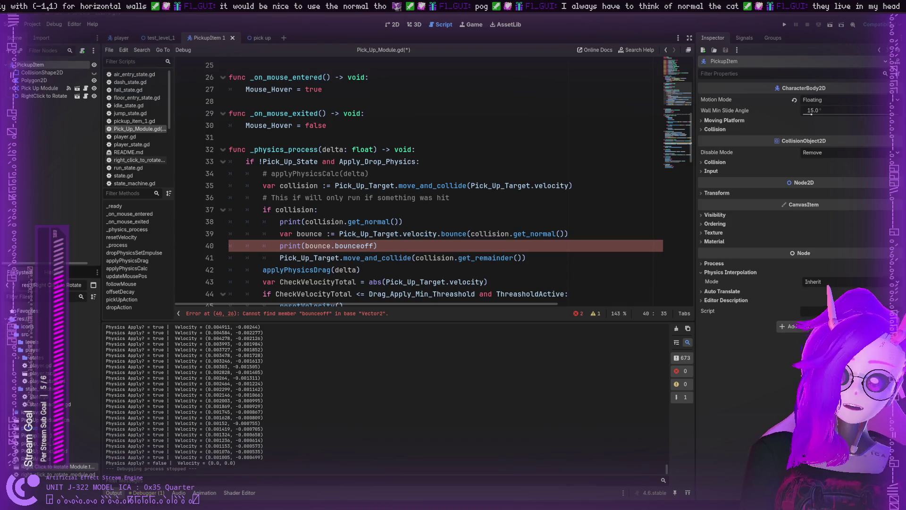
pyautogui.click(361, 245)
pyautogui.write('d')
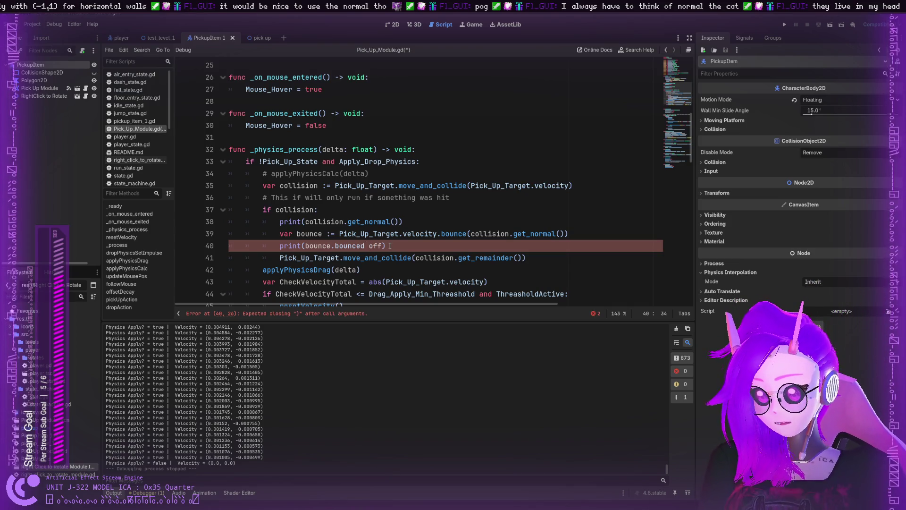
pyautogui.press('BackSpace')
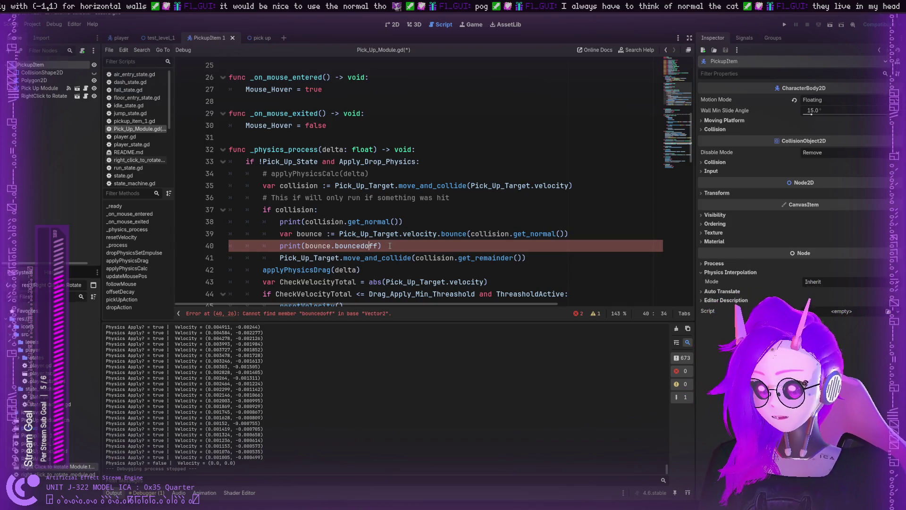
pyautogui.press('BackSpace')
pyautogui.press('BackSpace')
pyautogui.press('BackSpace')
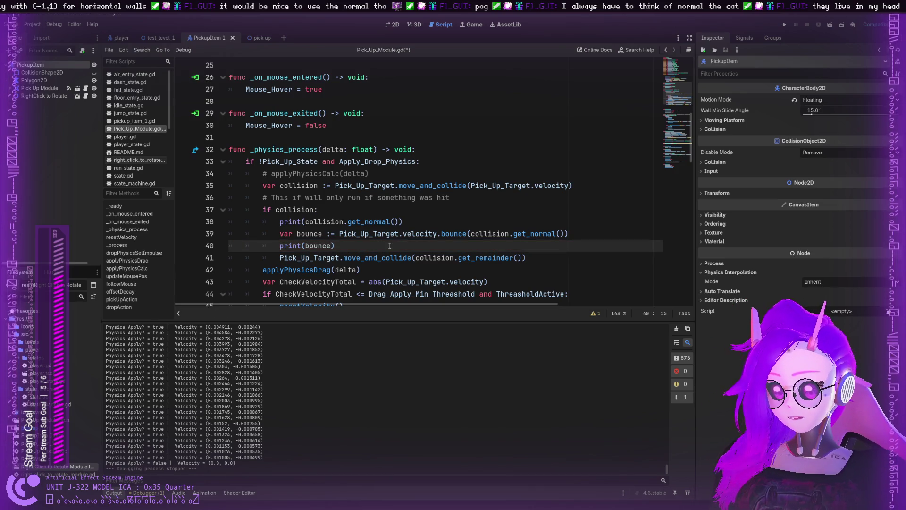
pyautogui.click(390, 245)
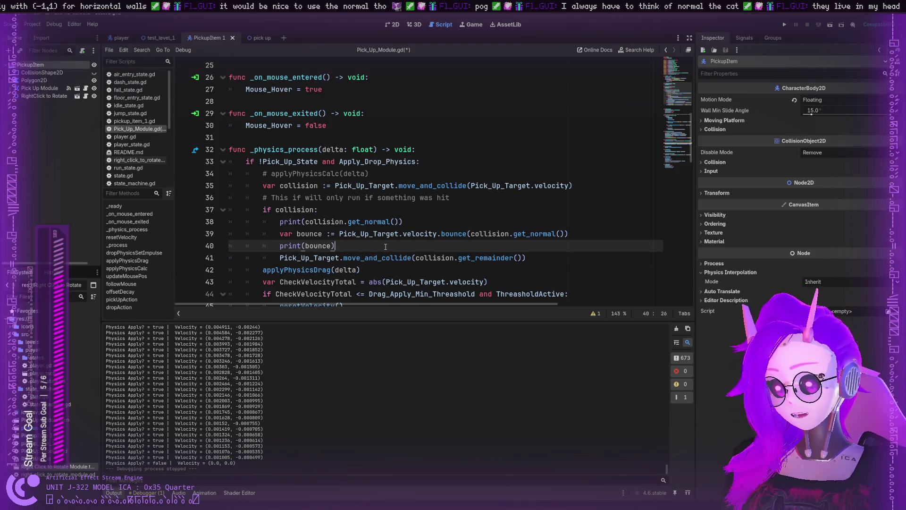
pyautogui.scroll(-3, 366, 243)
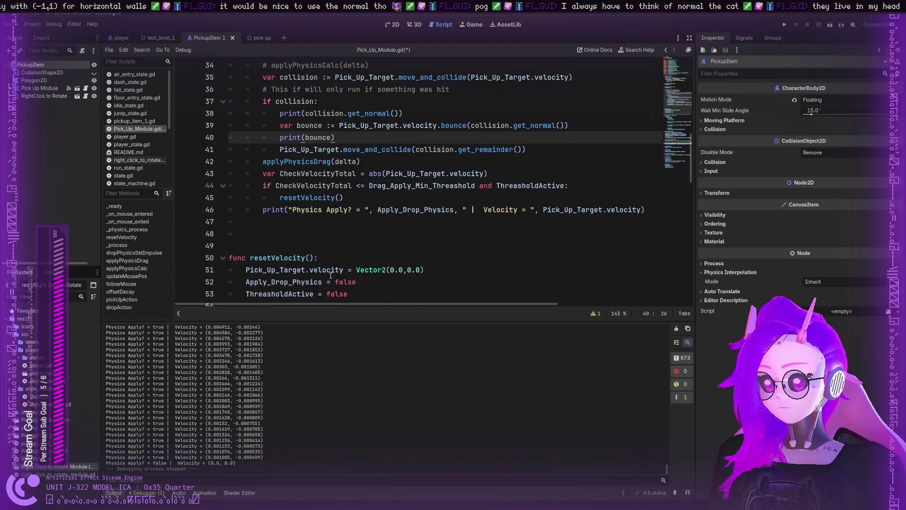
pyautogui.click(264, 210)
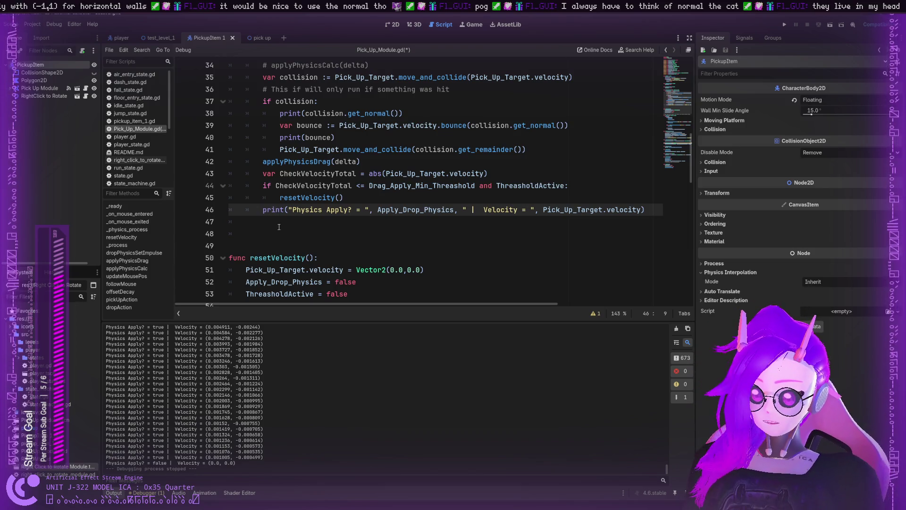
# Run the game and select the 005282 velocity value in the output log.
pyautogui.click(784, 26)
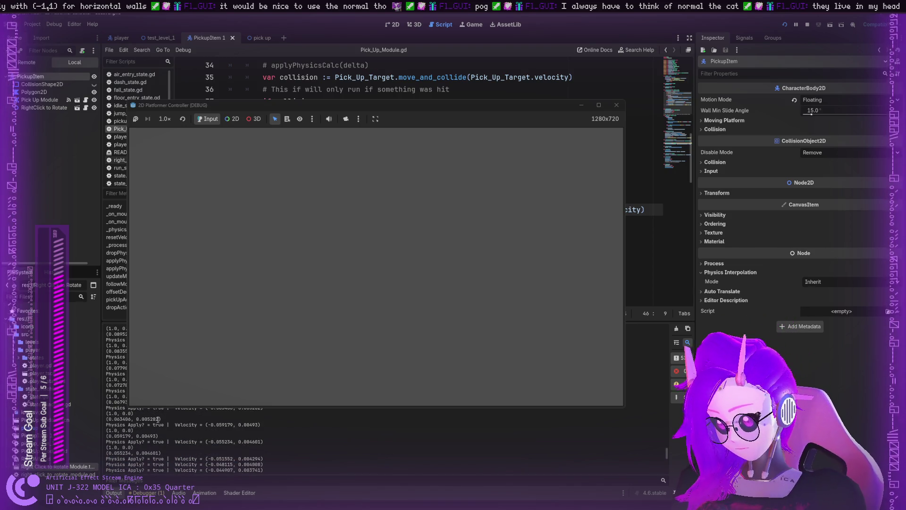
pyautogui.moveTo(159, 418); pyautogui.dragTo(143, 418)
pyautogui.click(239, 410)
pyautogui.moveTo(160, 419); pyautogui.dragTo(140, 420)
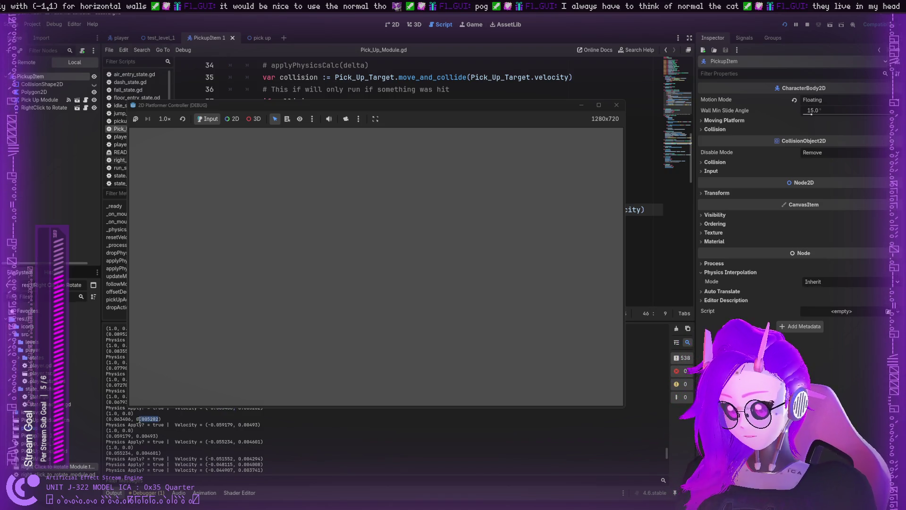
pyautogui.scroll(3, 245, 217)
pyautogui.scroll(-1, 238, 207)
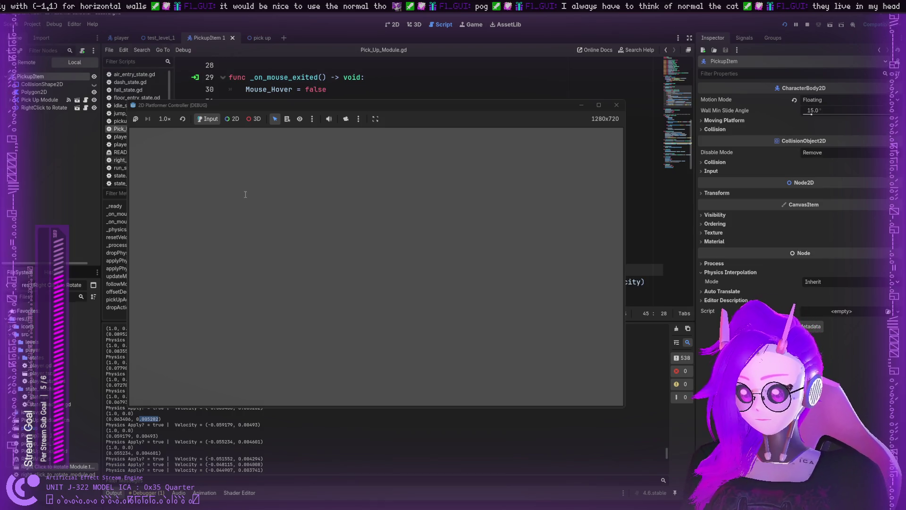
# Rejoin line 39 so it assigns the bounce to Pick_Up_Target.velocity, then save and relaunch.
pyautogui.click(227, 202)
pyautogui.press('BackSpace')
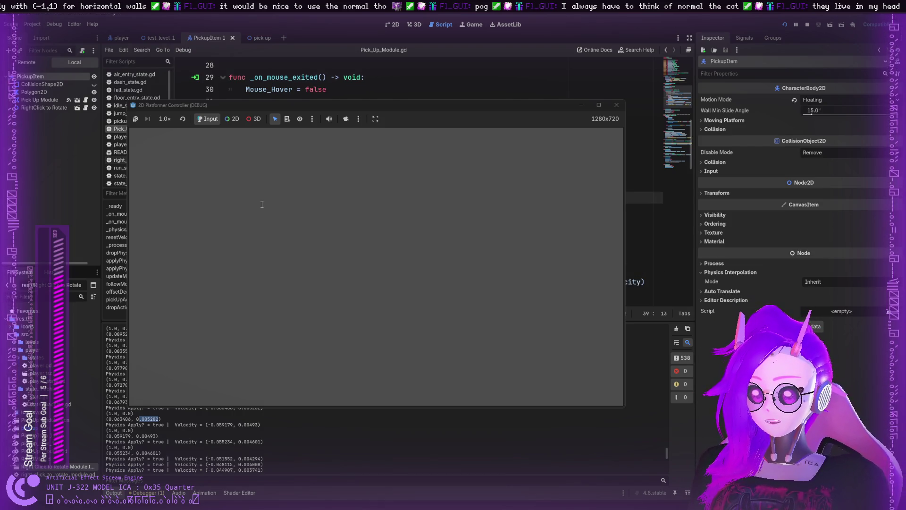
pyautogui.press('End')
pyautogui.press('Right')
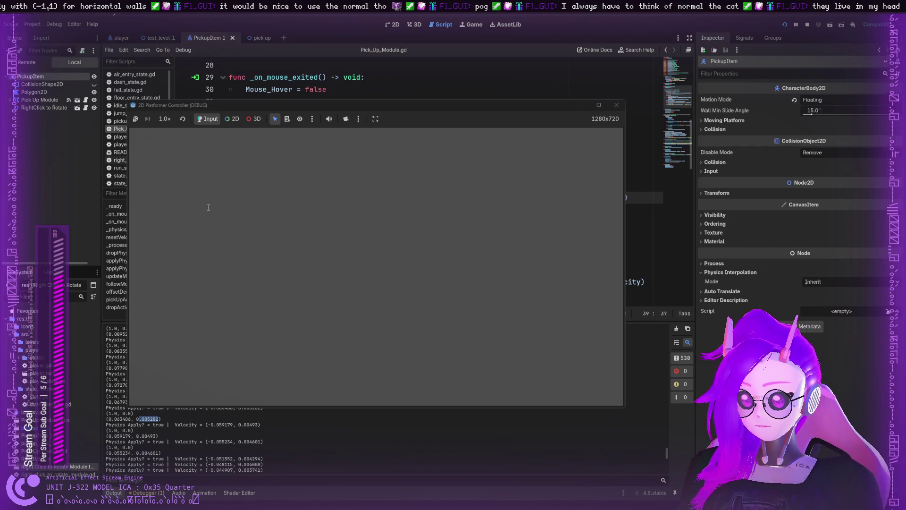
pyautogui.press('Delete')
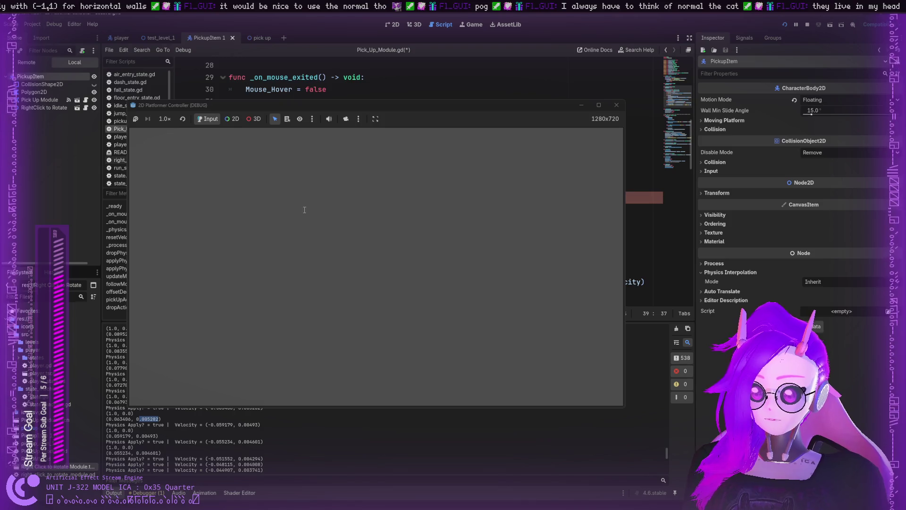
pyautogui.press('Return')
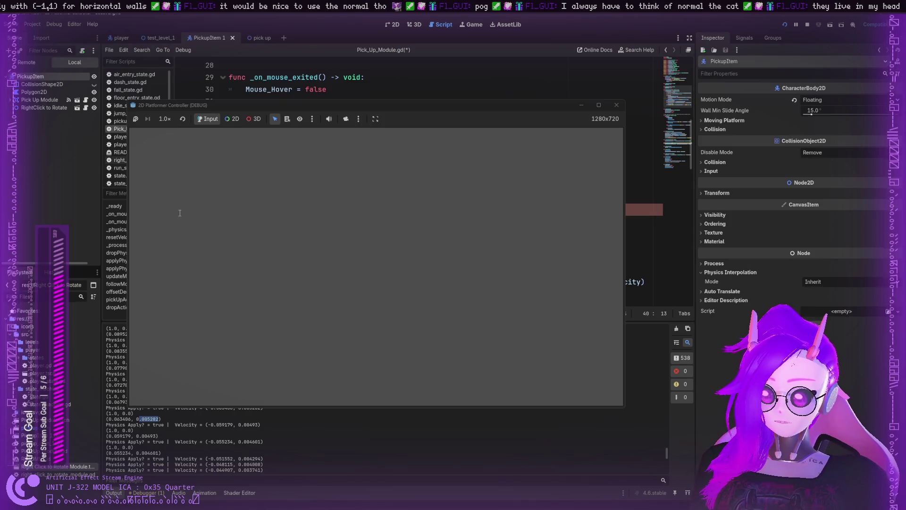
pyautogui.press('BackSpace')
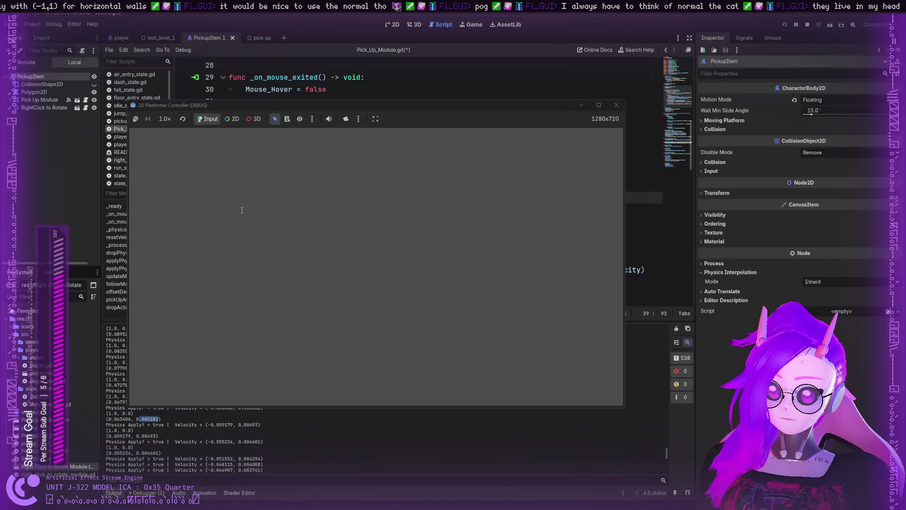
pyautogui.click(781, 25)
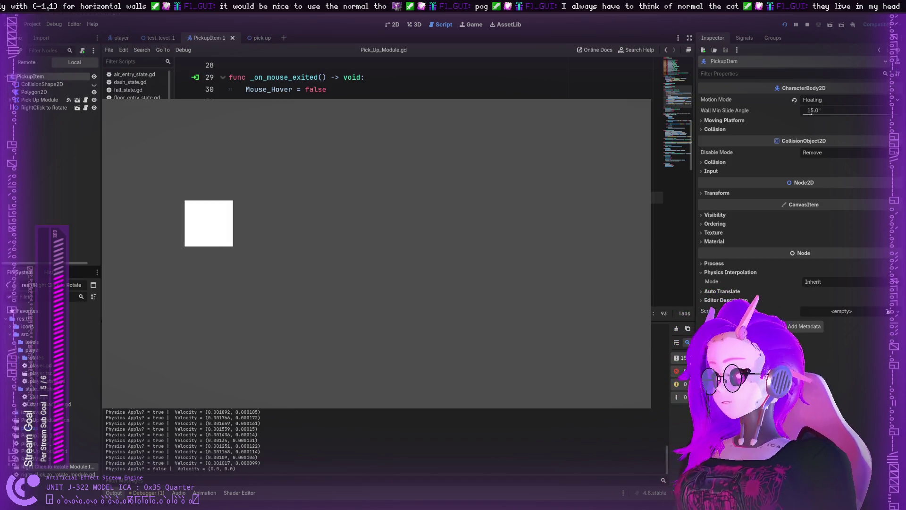
# Grab the white square and fling it repeatedly toward the right and upper-left walls to test bouncing.
pyautogui.moveTo(213, 224)
pyautogui.mouseDown()
pyautogui.moveTo(544, 267)
pyautogui.moveTo(413, 152)
pyautogui.moveTo(504, 172)
pyautogui.moveTo(507, 146)
pyautogui.moveTo(350, 245)
pyautogui.moveTo(203, 303)
pyautogui.mouseUp()
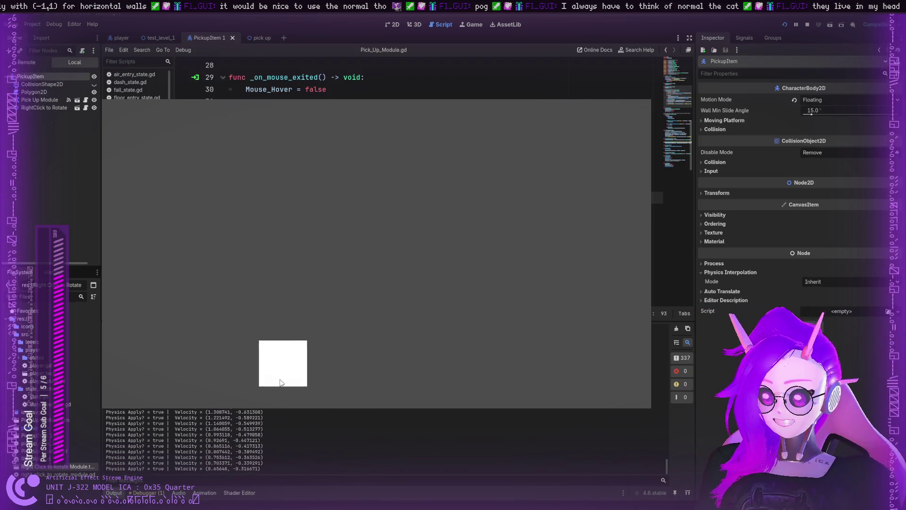
pyautogui.moveTo(286, 361)
pyautogui.mouseDown()
pyautogui.moveTo(265, 392)
pyautogui.moveTo(573, 132)
pyautogui.mouseUp()
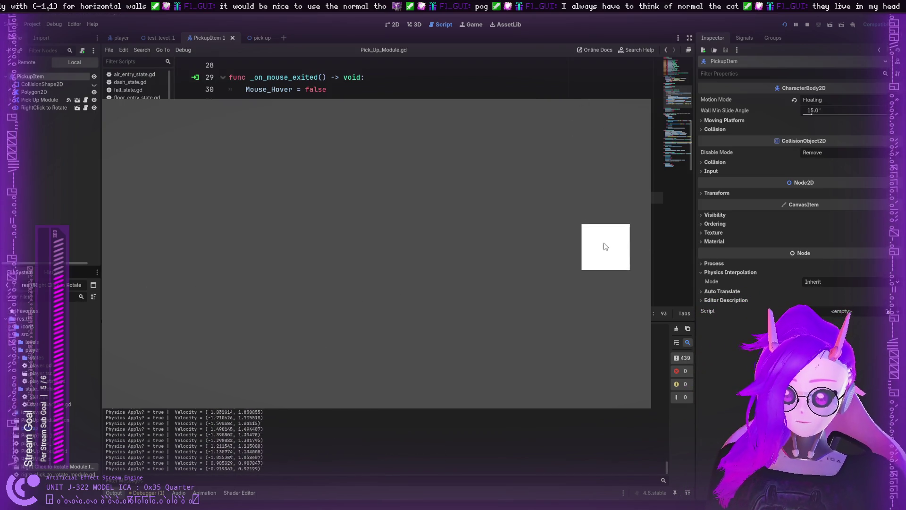
pyautogui.moveTo(623, 243)
pyautogui.mouseDown()
pyautogui.moveTo(471, 251)
pyautogui.moveTo(127, 121)
pyautogui.moveTo(172, 146)
pyautogui.moveTo(160, 363)
pyautogui.moveTo(439, 352)
pyautogui.moveTo(282, 342)
pyautogui.moveTo(262, 274)
pyautogui.moveTo(581, 334)
pyautogui.mouseUp()
pyautogui.moveTo(494, 325)
pyautogui.mouseDown()
pyautogui.moveTo(483, 396)
pyautogui.moveTo(368, 336)
pyautogui.moveTo(297, 313)
pyautogui.moveTo(272, 269)
pyautogui.moveTo(586, 162)
pyautogui.moveTo(496, 216)
pyautogui.moveTo(214, 194)
pyautogui.moveTo(234, 340)
pyautogui.moveTo(651, 103)
pyautogui.moveTo(398, 227)
pyautogui.moveTo(131, 162)
pyautogui.moveTo(301, 198)
pyautogui.moveTo(429, 146)
pyautogui.moveTo(533, 234)
pyautogui.moveTo(230, 255)
pyautogui.moveTo(463, 270)
pyautogui.moveTo(269, 258)
pyautogui.moveTo(407, 264)
pyautogui.moveTo(442, 232)
pyautogui.moveTo(569, 170)
pyautogui.moveTo(307, 227)
pyautogui.moveTo(527, 202)
pyautogui.moveTo(302, 288)
pyautogui.moveTo(412, 170)
pyautogui.moveTo(415, 213)
pyautogui.moveTo(336, 263)
pyautogui.moveTo(418, 160)
pyautogui.moveTo(461, 231)
pyautogui.moveTo(299, 250)
pyautogui.moveTo(455, 294)
pyautogui.mouseUp()
pyautogui.moveTo(256, 312)
pyautogui.mouseDown()
pyautogui.moveTo(573, 176)
pyautogui.moveTo(305, 336)
pyautogui.mouseUp()
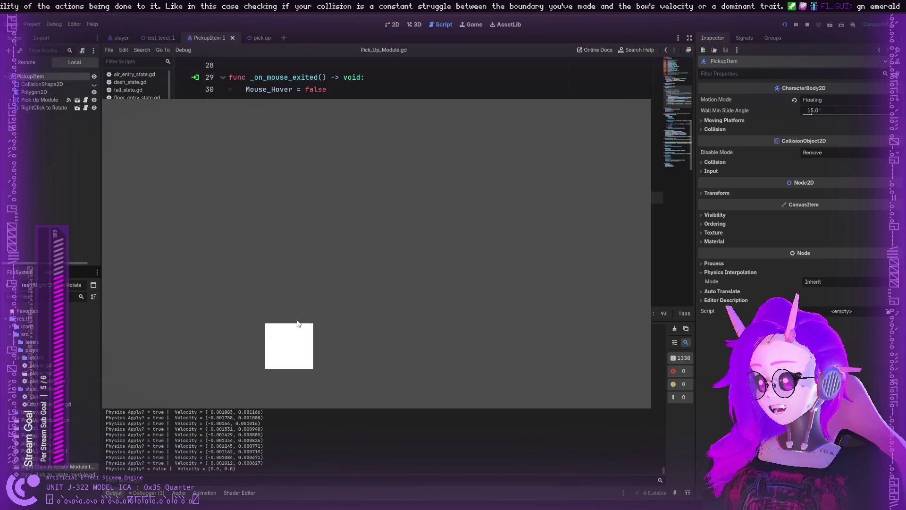
pyautogui.moveTo(298, 355)
pyautogui.mouseDown()
pyautogui.moveTo(319, 316)
pyautogui.moveTo(377, 310)
pyautogui.moveTo(330, 330)
pyautogui.mouseUp()
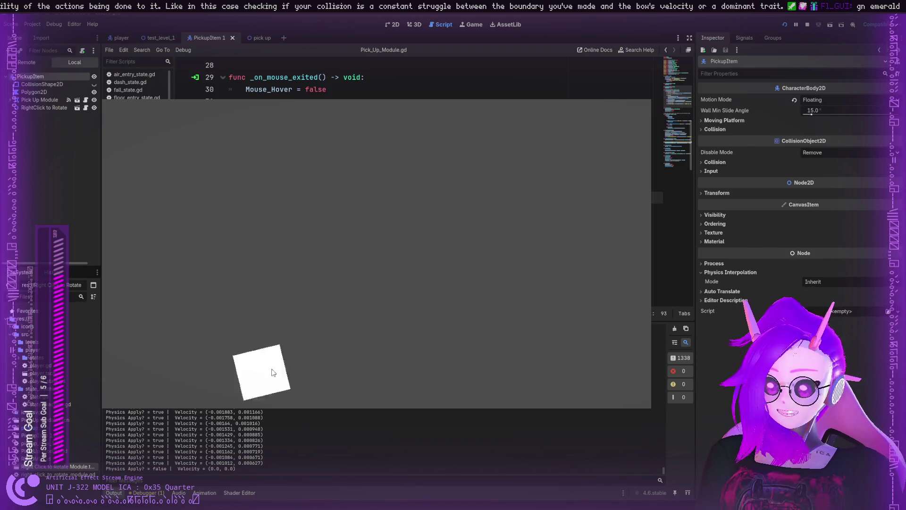
pyautogui.moveTo(283, 373)
pyautogui.mouseDown()
pyautogui.moveTo(469, 399)
pyautogui.moveTo(141, 174)
pyautogui.mouseUp()
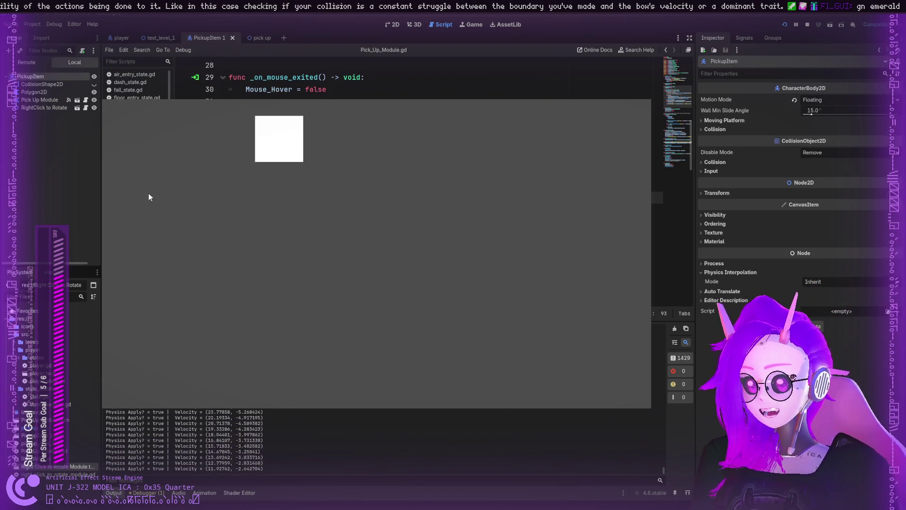
pyautogui.moveTo(293, 178)
pyautogui.mouseDown()
pyautogui.moveTo(587, 142)
pyautogui.moveTo(279, 343)
pyautogui.moveTo(364, 259)
pyautogui.moveTo(203, 149)
pyautogui.moveTo(522, 357)
pyautogui.moveTo(223, 212)
pyautogui.moveTo(344, 227)
pyautogui.moveTo(370, 190)
pyautogui.moveTo(330, 239)
pyautogui.moveTo(385, 320)
pyautogui.moveTo(423, 320)
pyautogui.moveTo(299, 361)
pyautogui.moveTo(413, 210)
pyautogui.moveTo(442, 375)
pyautogui.moveTo(338, 195)
pyautogui.moveTo(346, 239)
pyautogui.moveTo(429, 233)
pyautogui.moveTo(383, 260)
pyautogui.moveTo(417, 161)
pyautogui.moveTo(466, 310)
pyautogui.moveTo(338, 347)
pyautogui.moveTo(339, 315)
pyautogui.moveTo(370, 232)
pyautogui.moveTo(430, 310)
pyautogui.moveTo(344, 308)
pyautogui.moveTo(417, 296)
pyautogui.moveTo(344, 348)
pyautogui.moveTo(353, 271)
pyautogui.moveTo(427, 186)
pyautogui.moveTo(401, 320)
pyautogui.moveTo(439, 297)
pyautogui.moveTo(413, 152)
pyautogui.moveTo(338, 355)
pyautogui.moveTo(410, 162)
pyautogui.moveTo(399, 173)
pyautogui.moveTo(370, 318)
pyautogui.moveTo(398, 253)
pyautogui.moveTo(401, 322)
pyautogui.moveTo(457, 317)
pyautogui.moveTo(346, 319)
pyautogui.moveTo(361, 319)
pyautogui.moveTo(425, 258)
pyautogui.moveTo(408, 265)
pyautogui.moveTo(358, 155)
pyautogui.moveTo(361, 320)
pyautogui.moveTo(361, 304)
pyautogui.moveTo(325, 395)
pyautogui.moveTo(345, 324)
pyautogui.moveTo(384, 391)
pyautogui.moveTo(376, 318)
pyautogui.mouseUp()
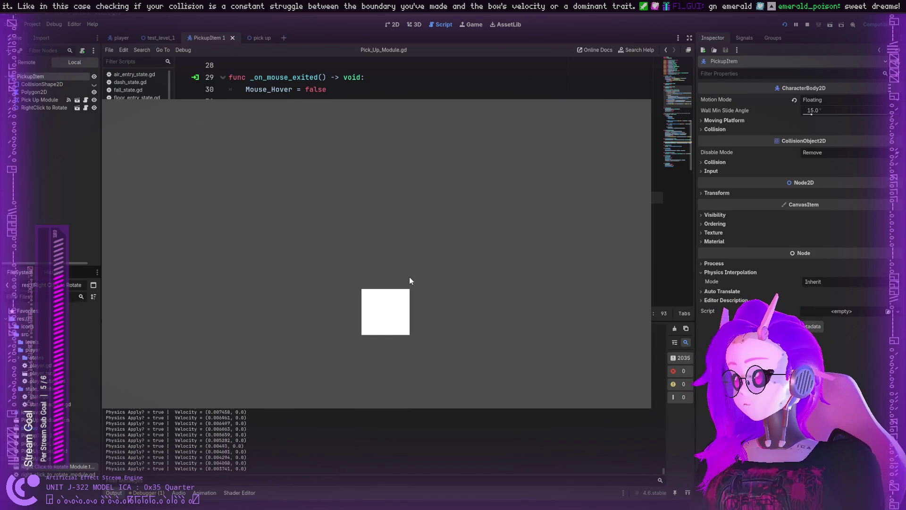